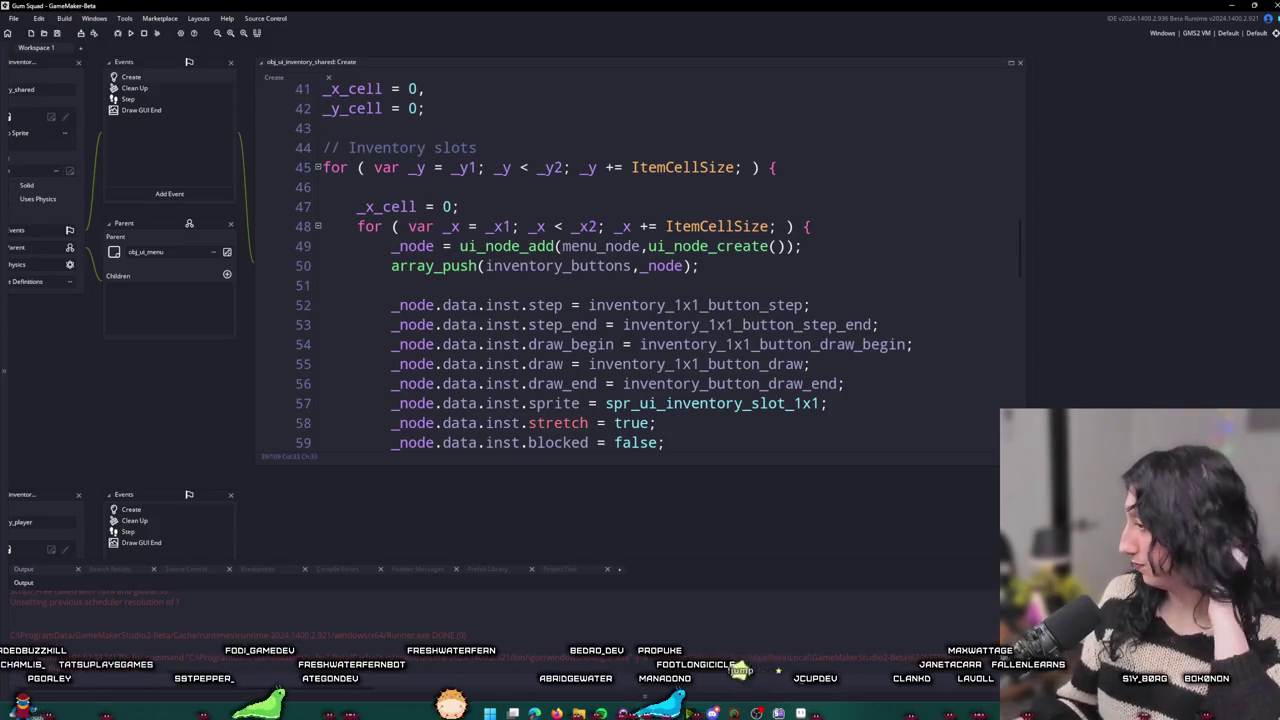
# Scroll through obj_ui_inventory_shared's slot-node Create code and enlarge the code window to show more lines
pyautogui.scroll(-2, 700, 300)
pyautogui.scroll(3, 810, 360)
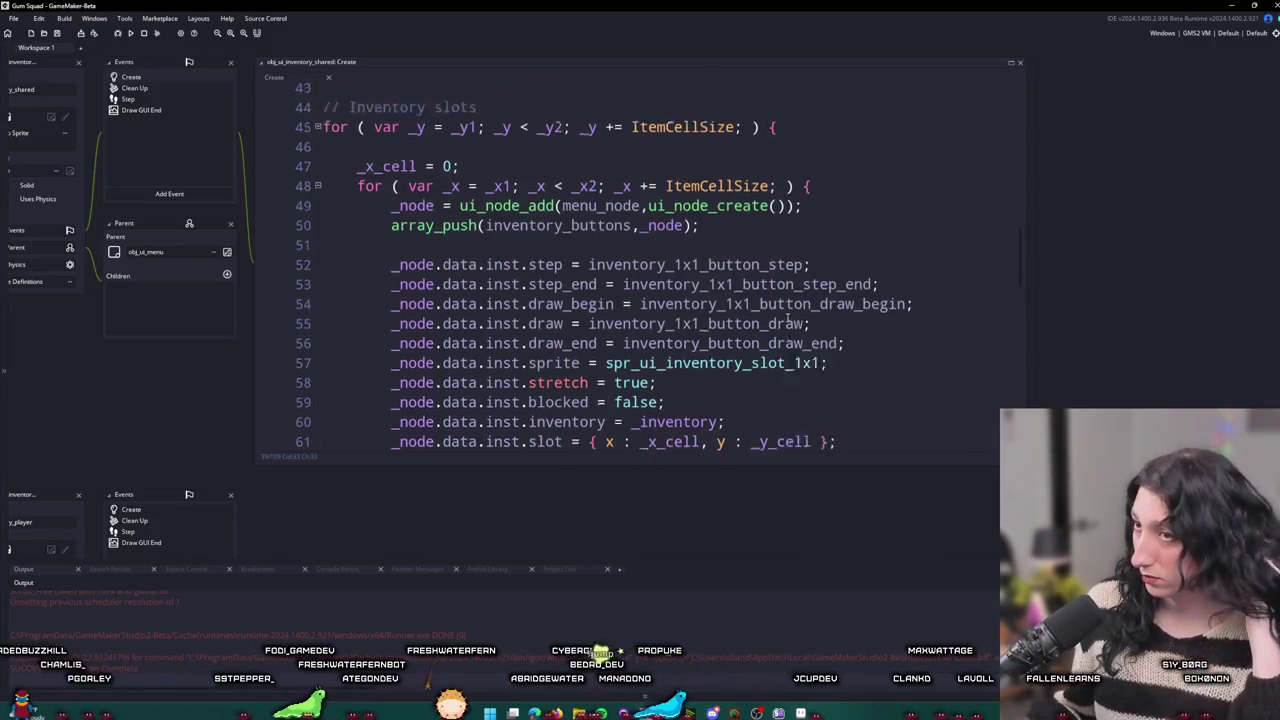
pyautogui.scroll(-4, 818, 347)
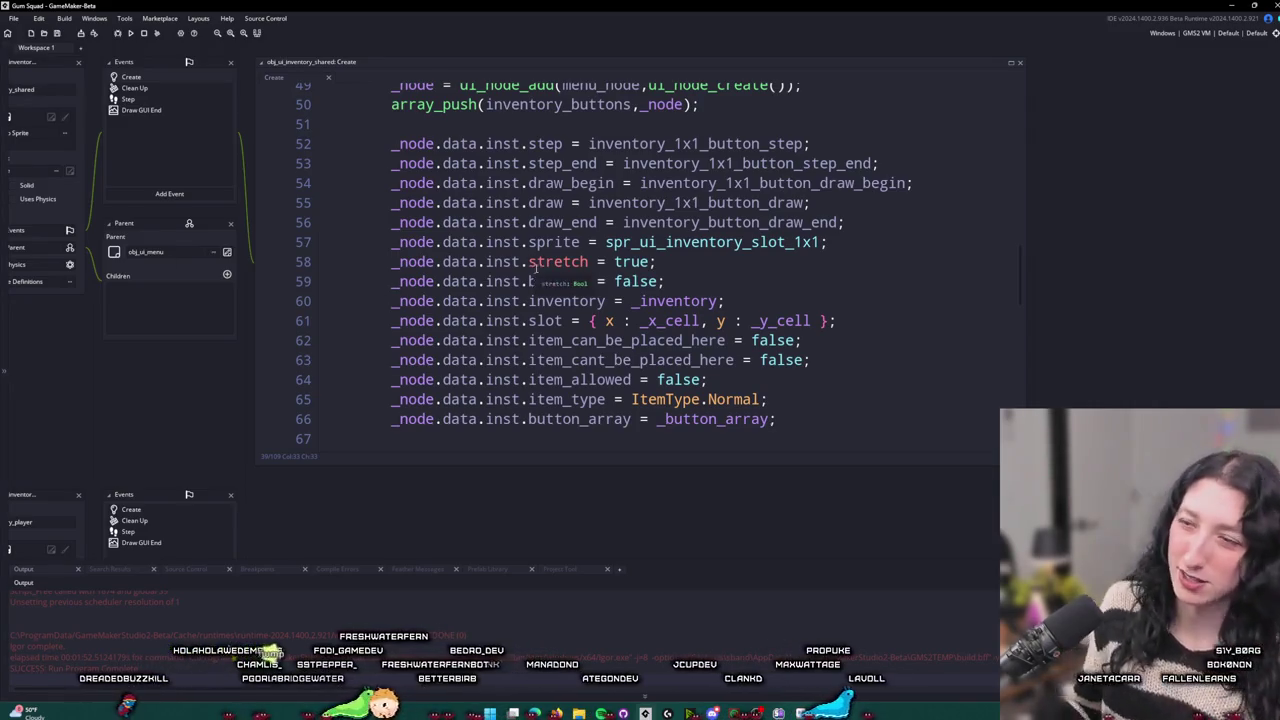
pyautogui.scroll(-2, 557, 259)
pyautogui.click(820, 279)
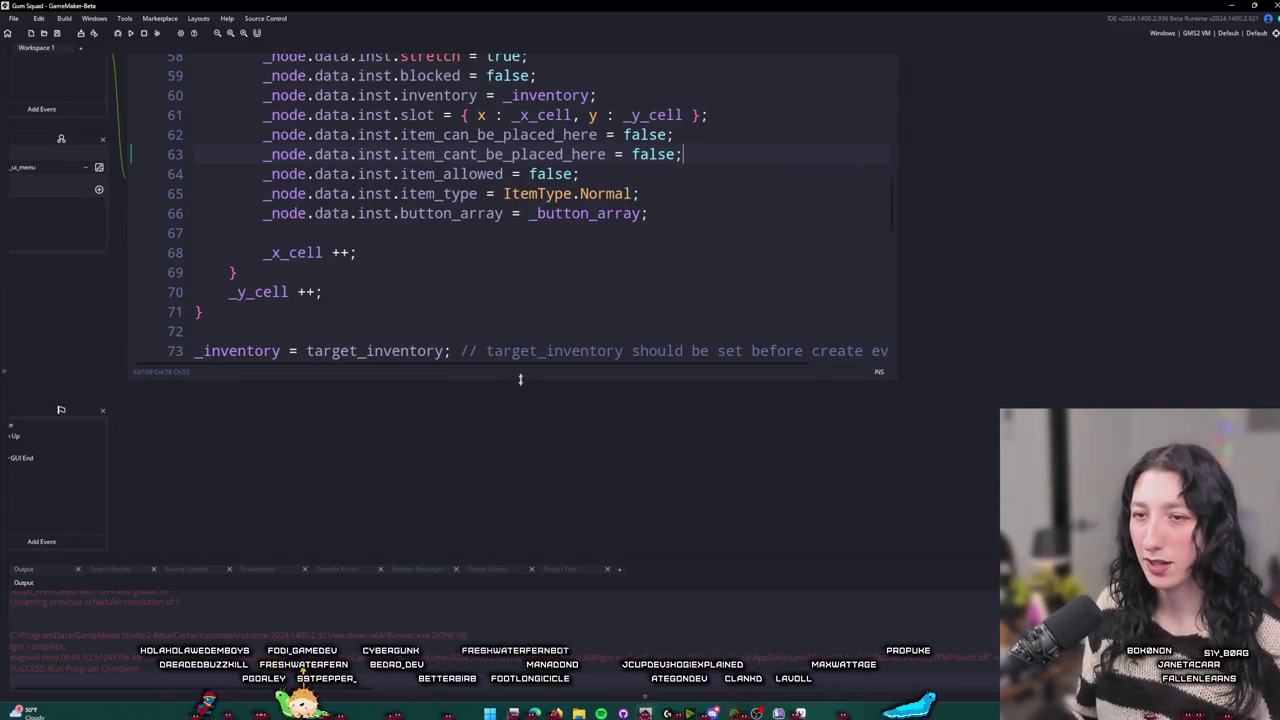
pyautogui.moveTo(523, 377); pyautogui.dragTo(510, 440)
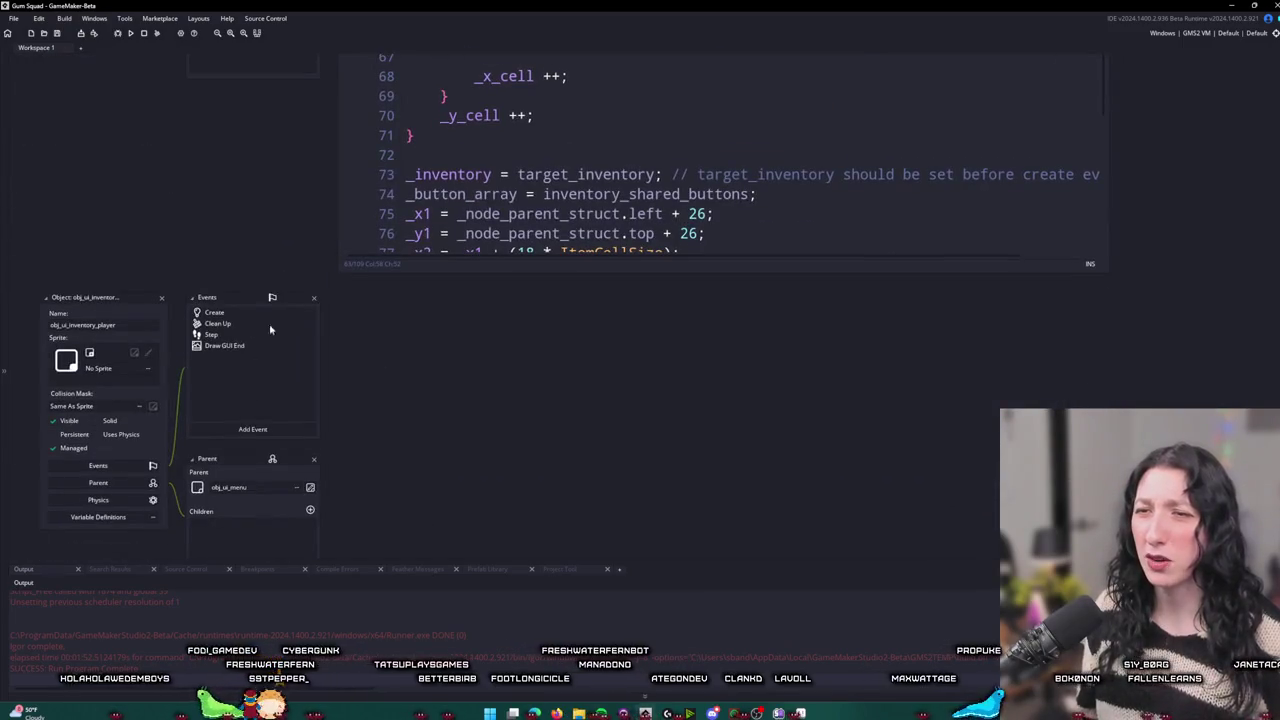
# Open obj_ui_inventory_player's Create code full-size and scroll through it
pyautogui.click(774, 297)
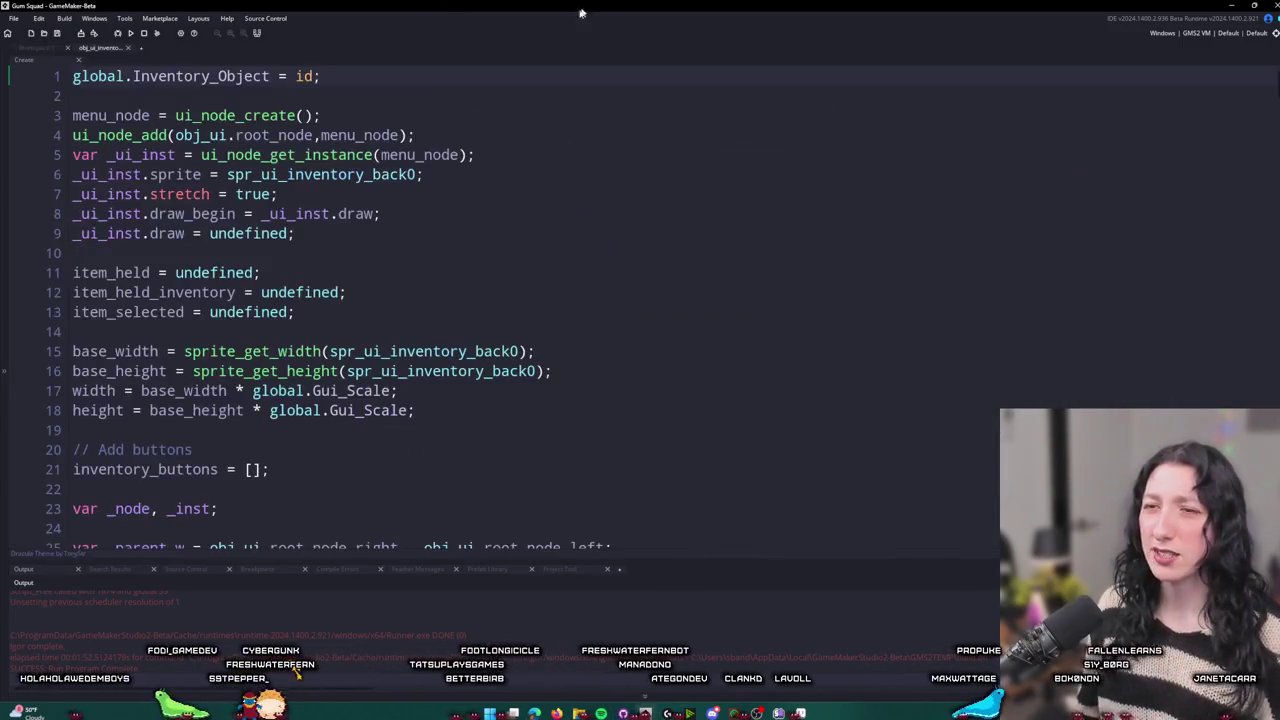
pyautogui.scroll(-6, 322, 400)
pyautogui.scroll(-4, 322, 400)
pyautogui.scroll(4, 322, 400)
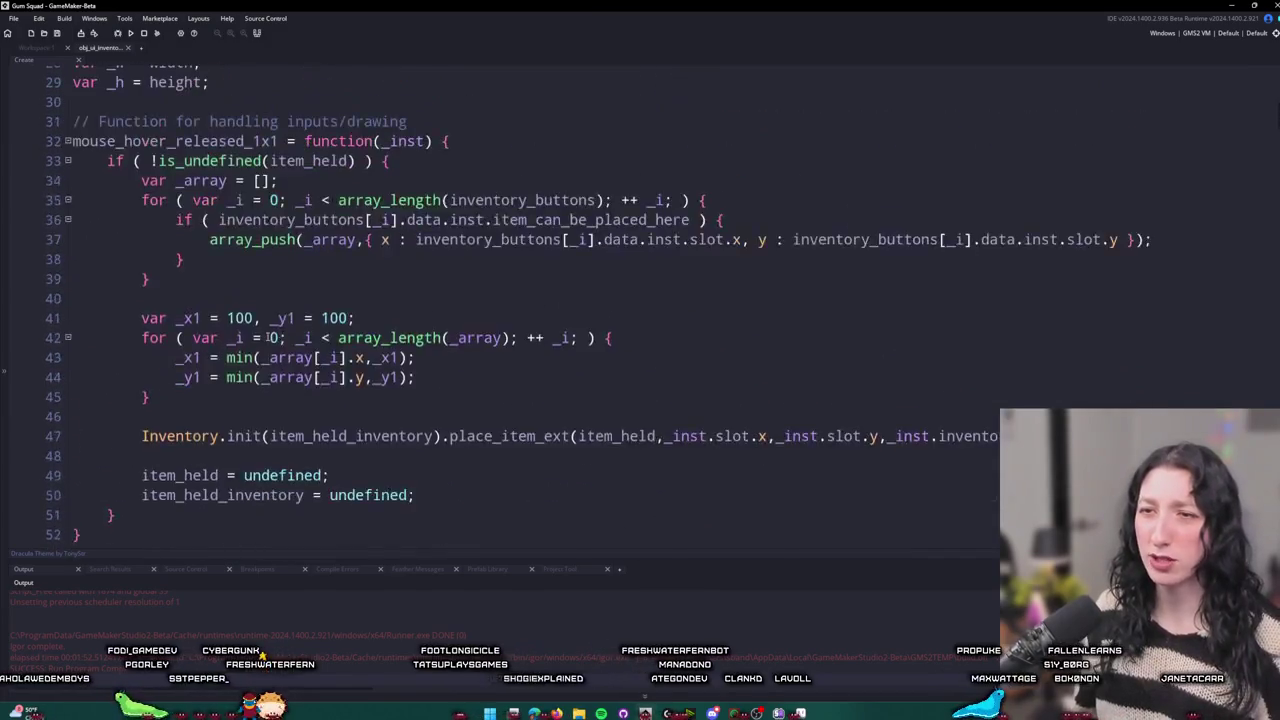
pyautogui.moveTo(72, 243)
pyautogui.mouseDown()
pyautogui.moveTo(297, 500)
pyautogui.moveTo(320, 545)
pyautogui.moveTo(344, 537)
pyautogui.moveTo(305, 582)
pyautogui.moveTo(290, 555)
pyautogui.moveTo(250, 65)
pyautogui.moveTo(237, 290)
pyautogui.mouseUp()
pyautogui.scroll(10, 260, 290)
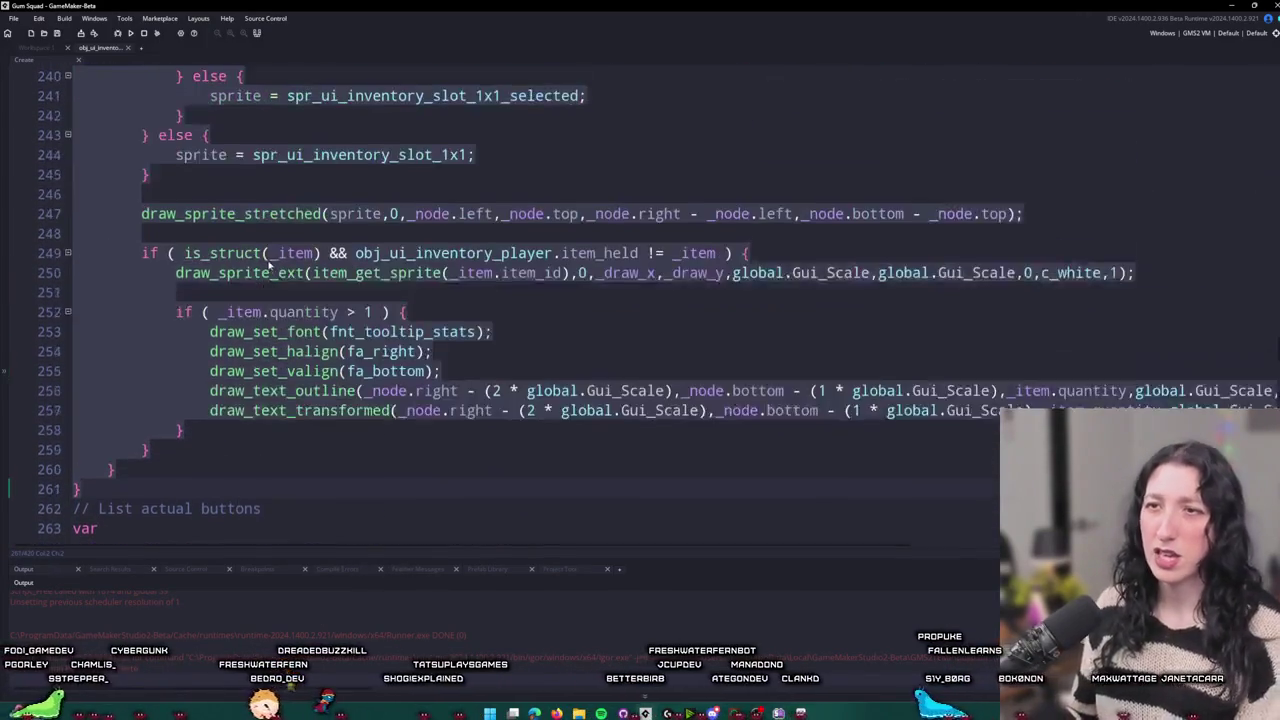
pyautogui.scroll(12, 282, 288)
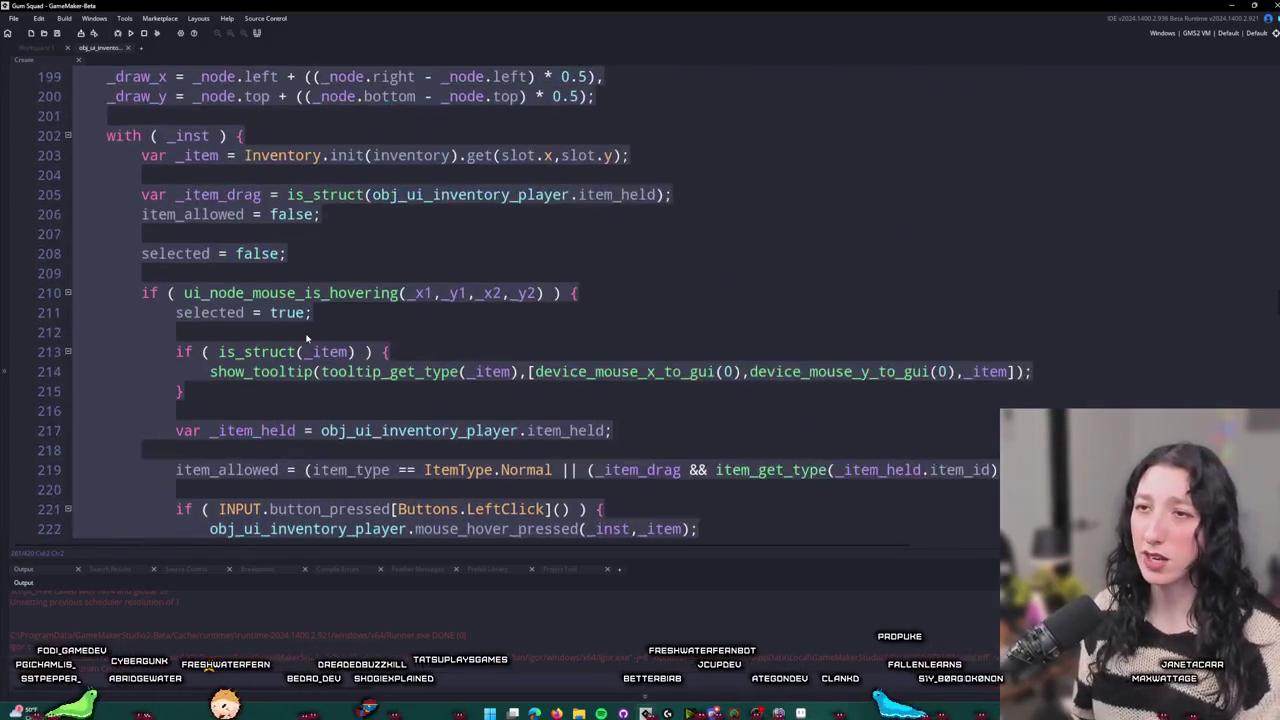
# Undo the stray selection, review the code again, and close the player Create code tab
pyautogui.hotkey('ctrl', 'z')
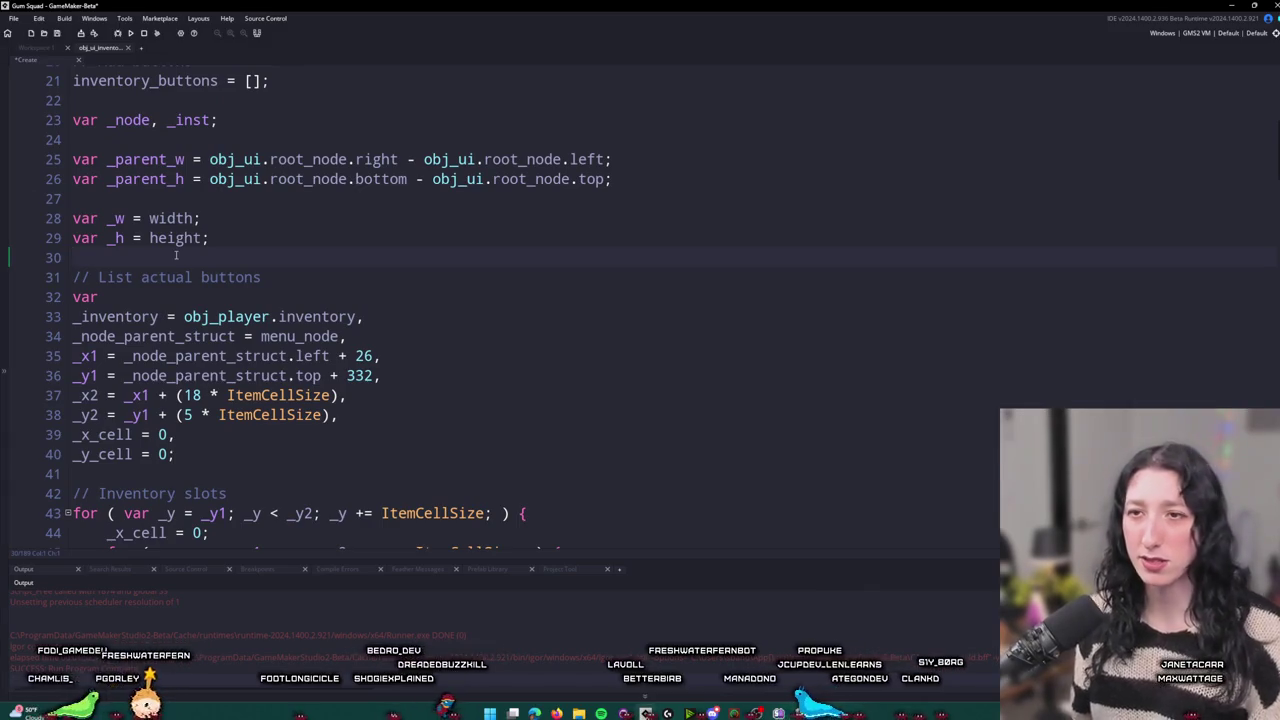
pyautogui.scroll(2, 175, 257)
pyautogui.scroll(-6, 300, 290)
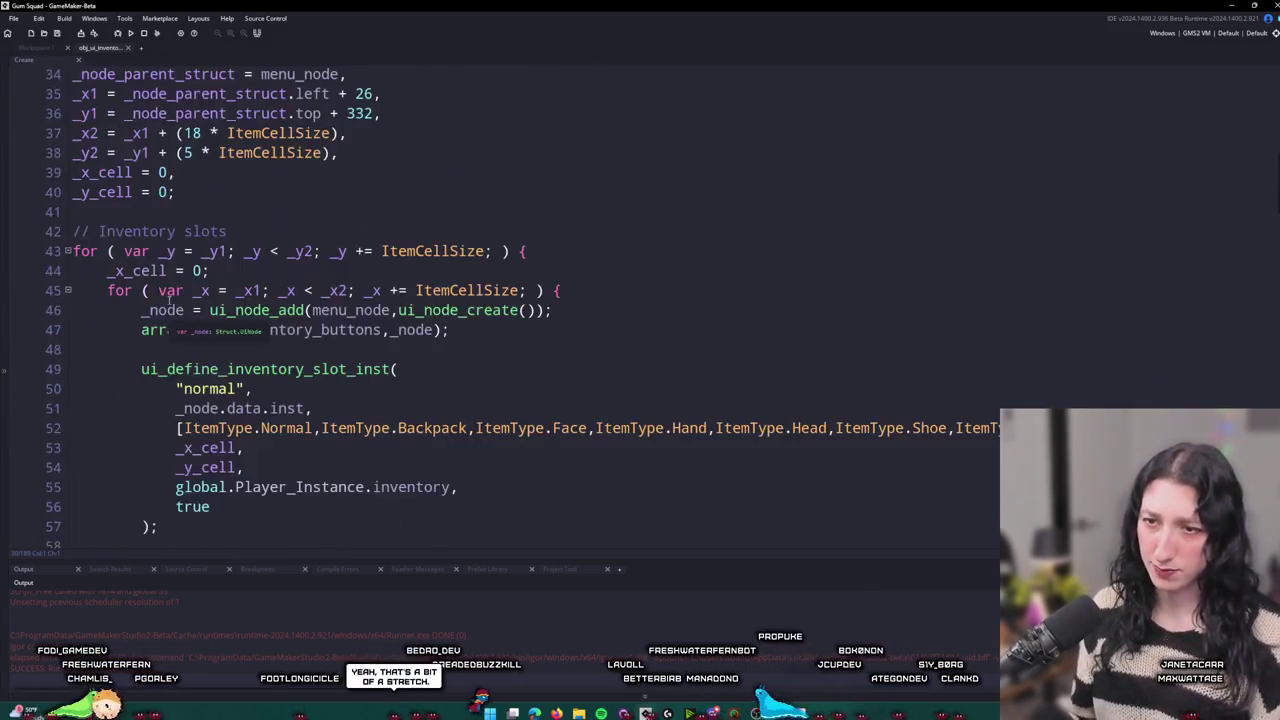
pyautogui.scroll(-10, 425, 310)
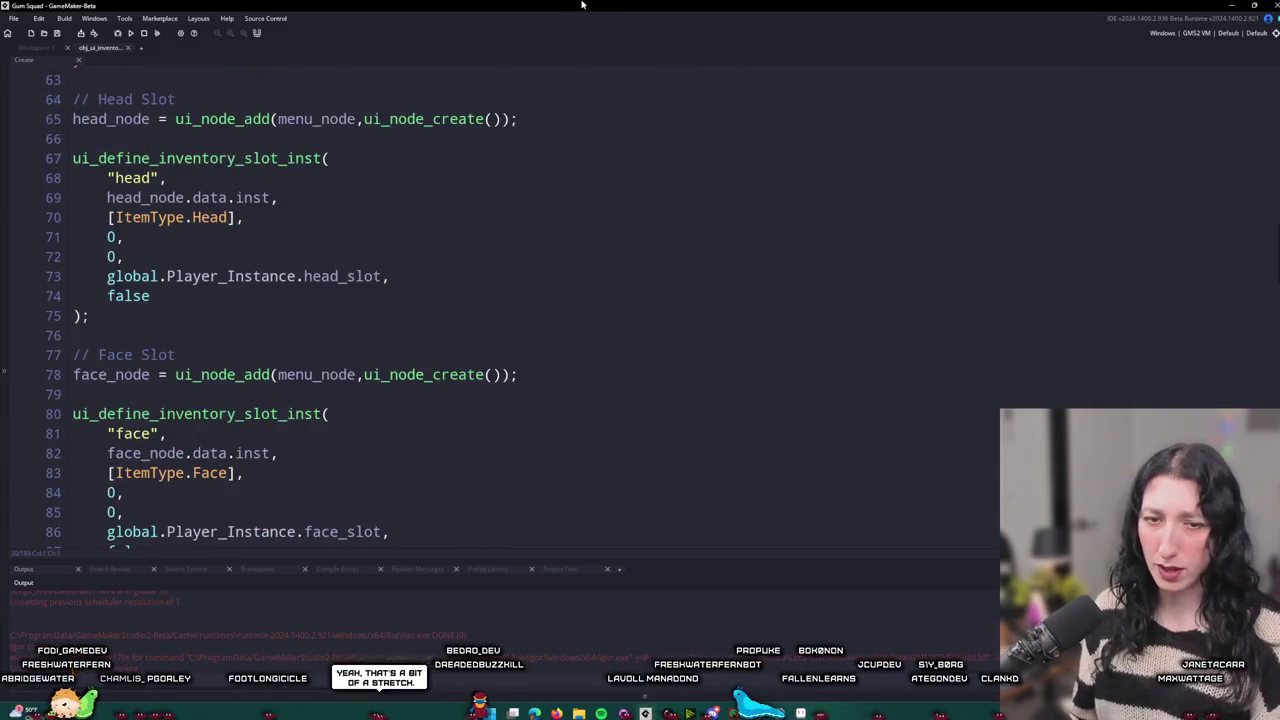
pyautogui.scroll(3, 285, 300)
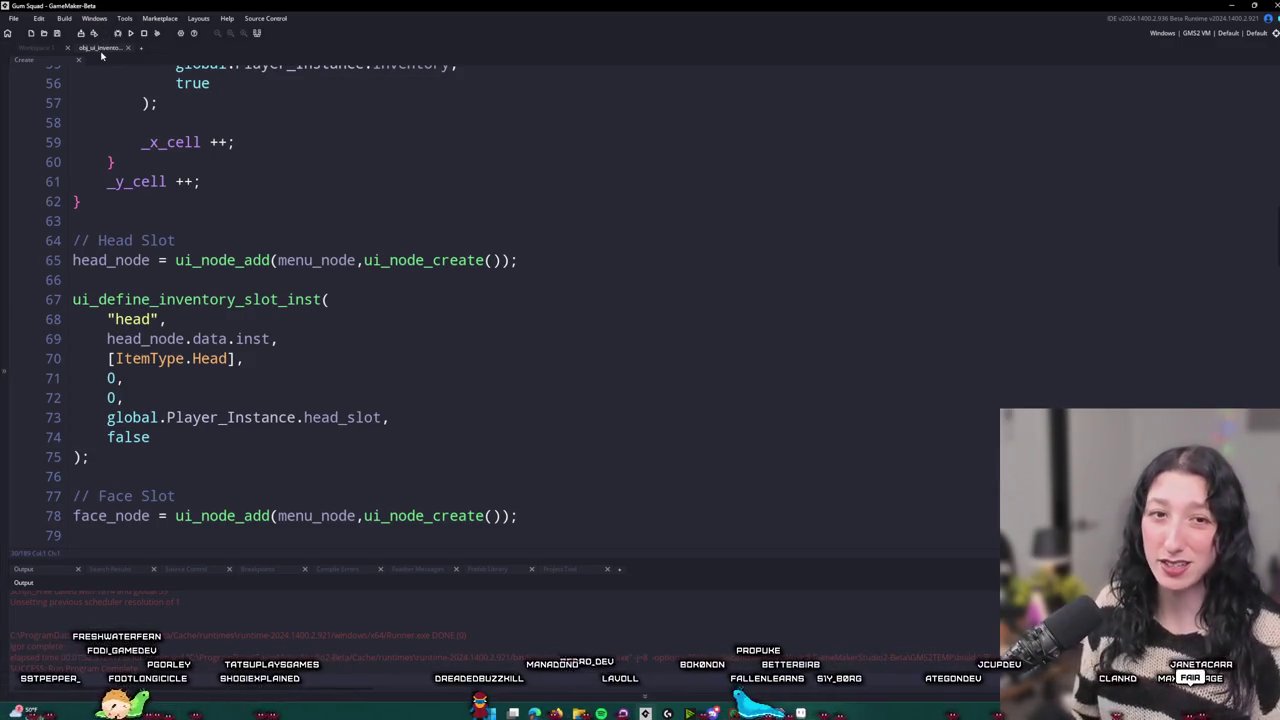
pyautogui.middleClick(103, 47)
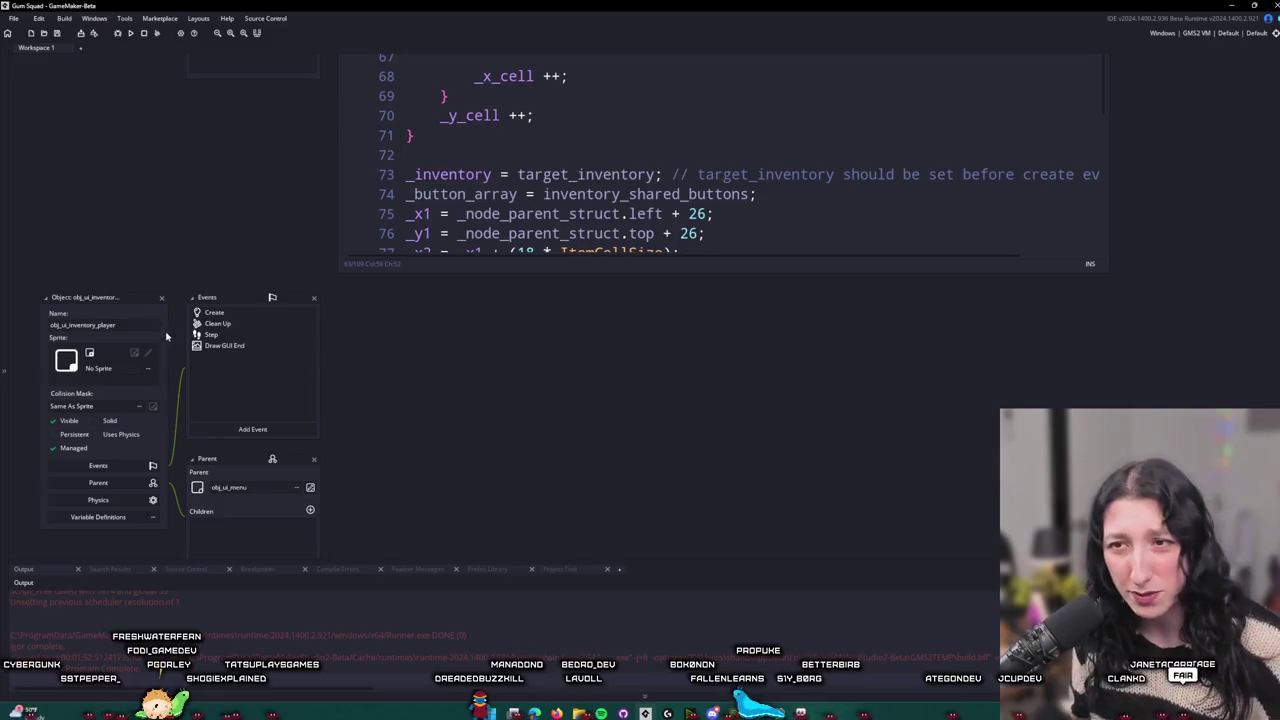
# Open obj_ui_inventory_shared's Create code full-size and scroll up to its top
pyautogui.moveTo(160, 300); pyautogui.dragTo(143, 466)
pyautogui.scroll(7, 1012, 191)
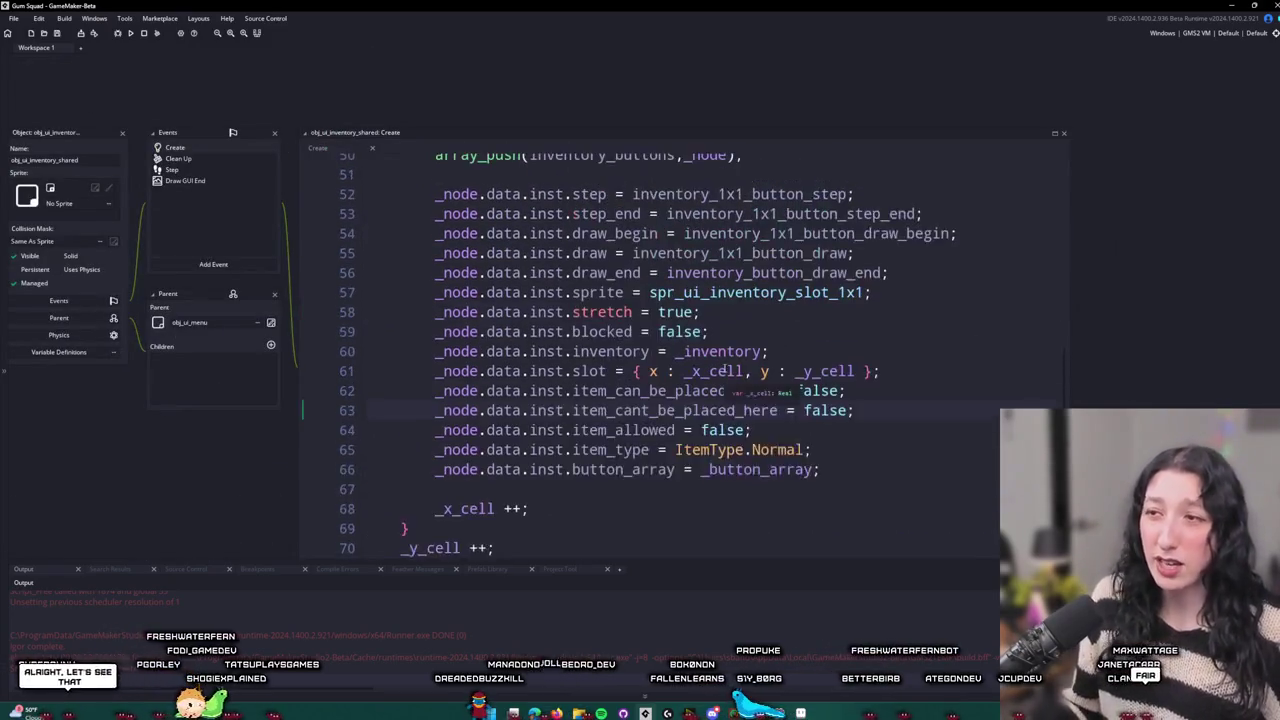
pyautogui.scroll(1, 1012, 191)
pyautogui.click(1054, 132)
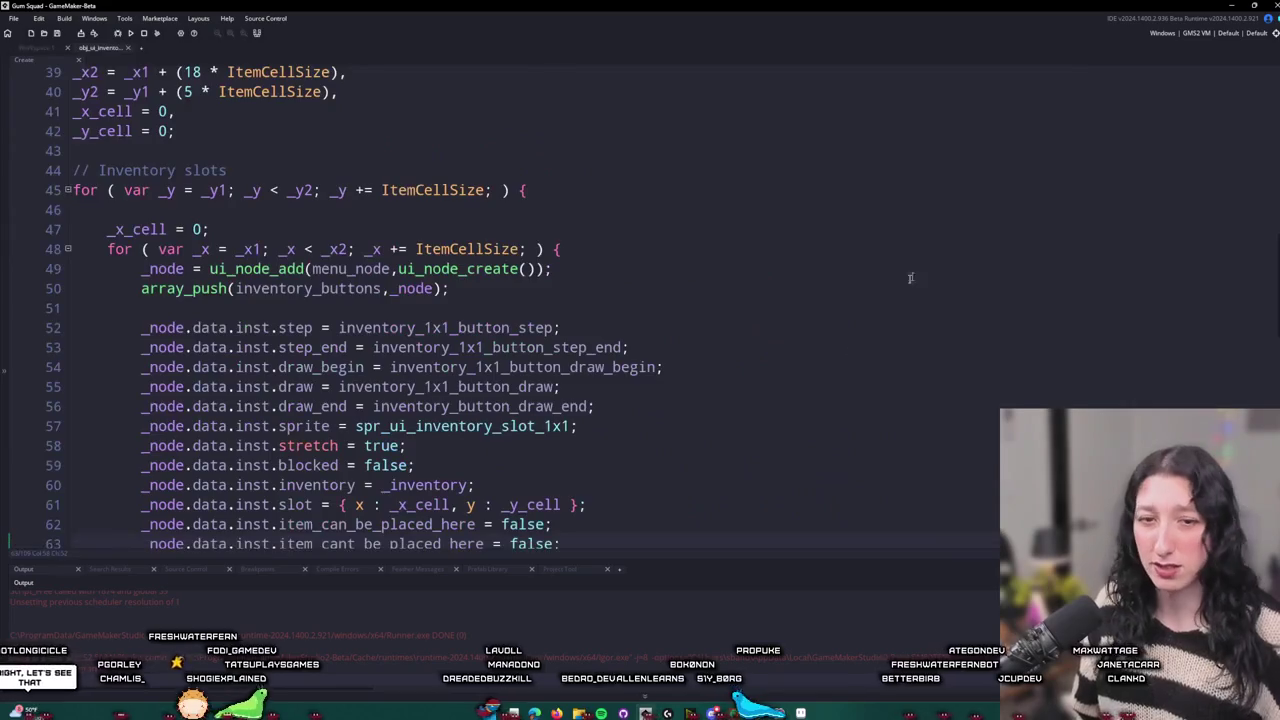
pyautogui.scroll(4, 844, 89)
pyautogui.scroll(6, 508, 226)
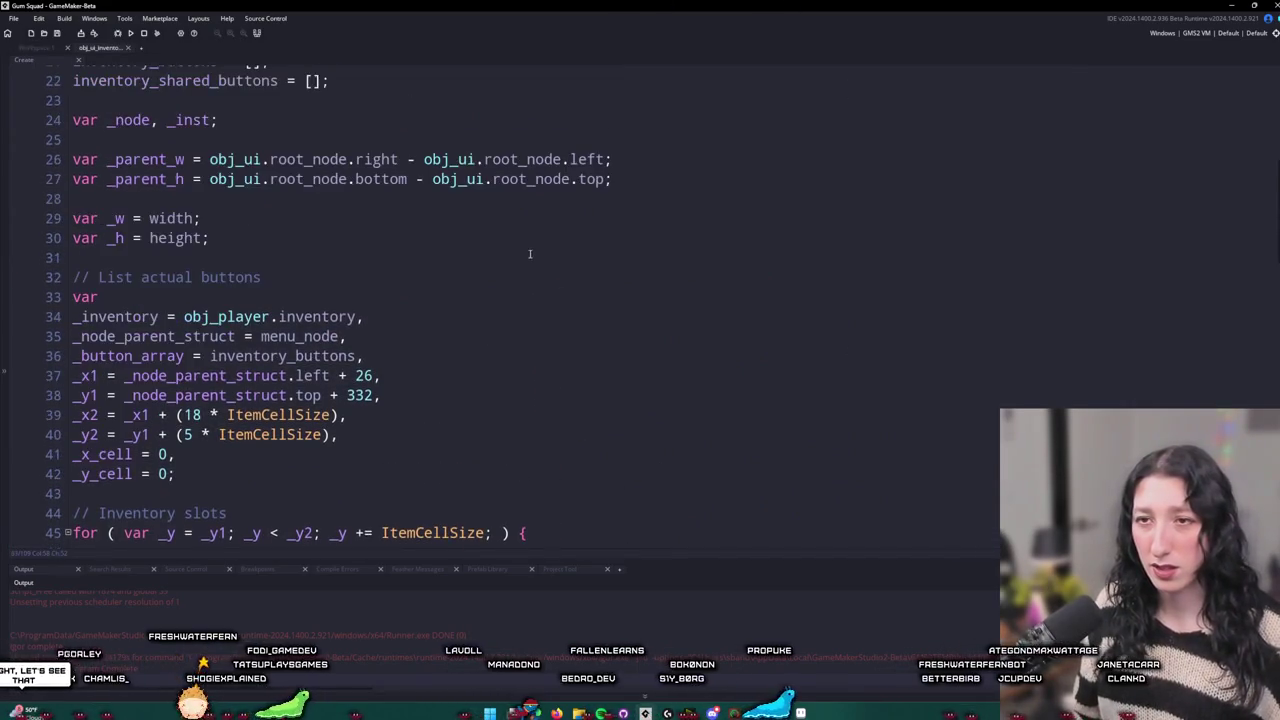
pyautogui.scroll(4, 514, 385)
# Skim the Create code reading obj_player.inventory, then return to Workspace 1
pyautogui.scroll(-6, 514, 385)
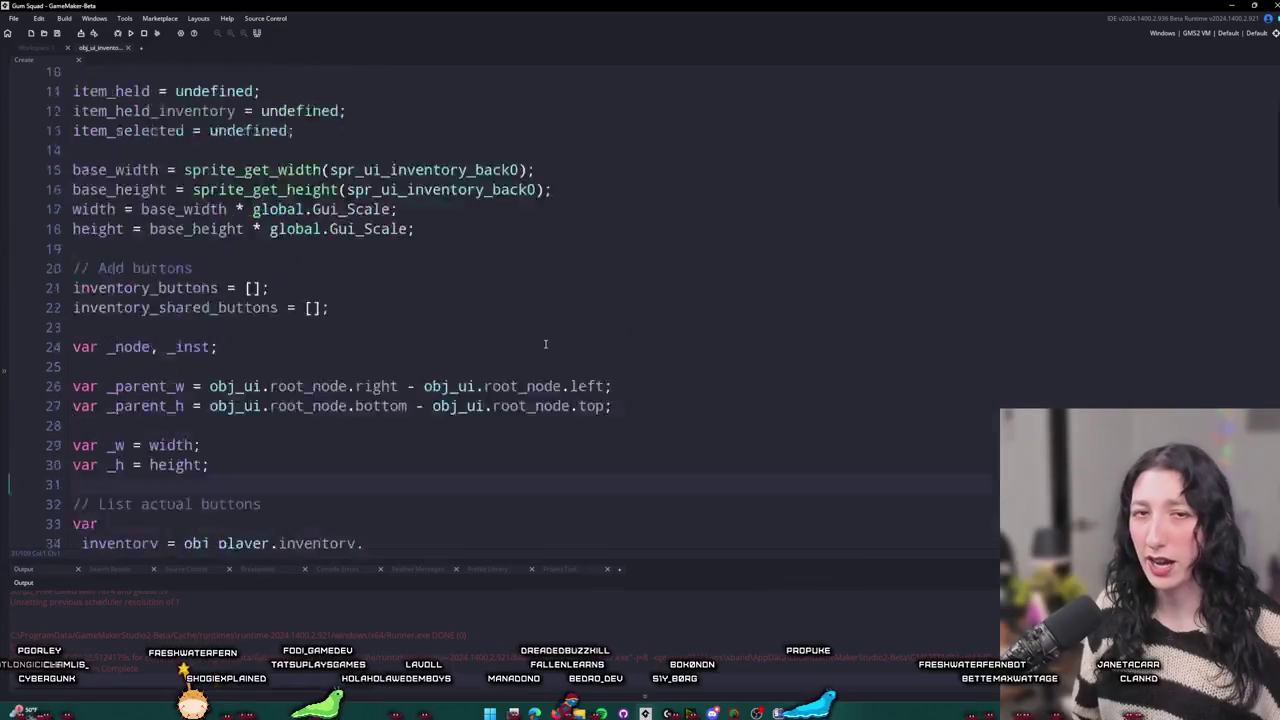
pyautogui.scroll(-7, 519, 318)
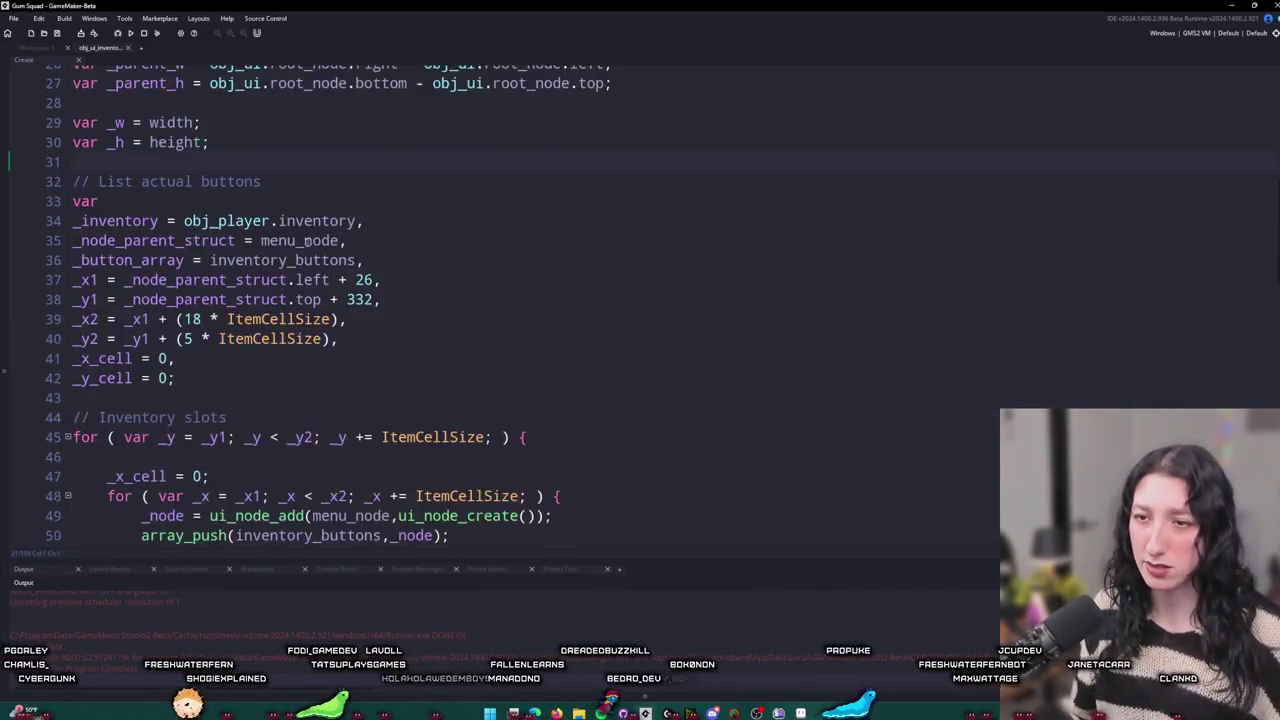
pyautogui.scroll(9, 517, 330)
pyautogui.scroll(-10, 517, 346)
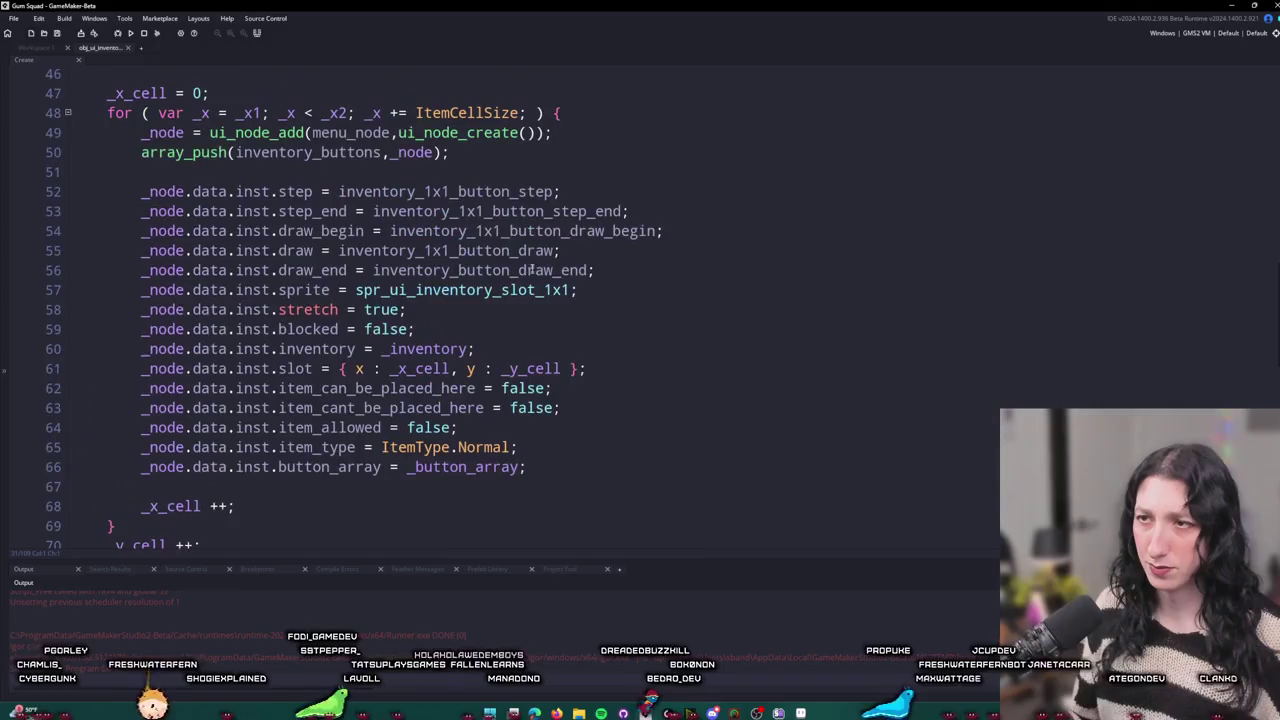
pyautogui.scroll(2, 306, 300)
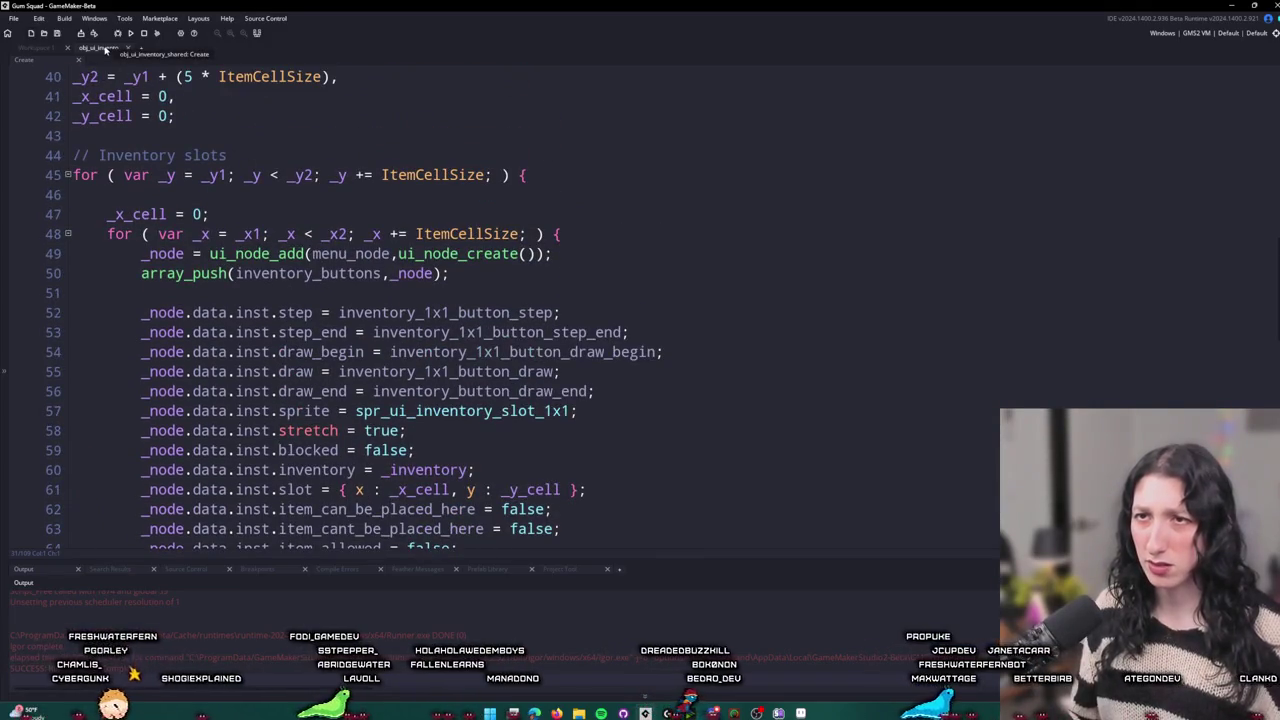
pyautogui.click(52, 50)
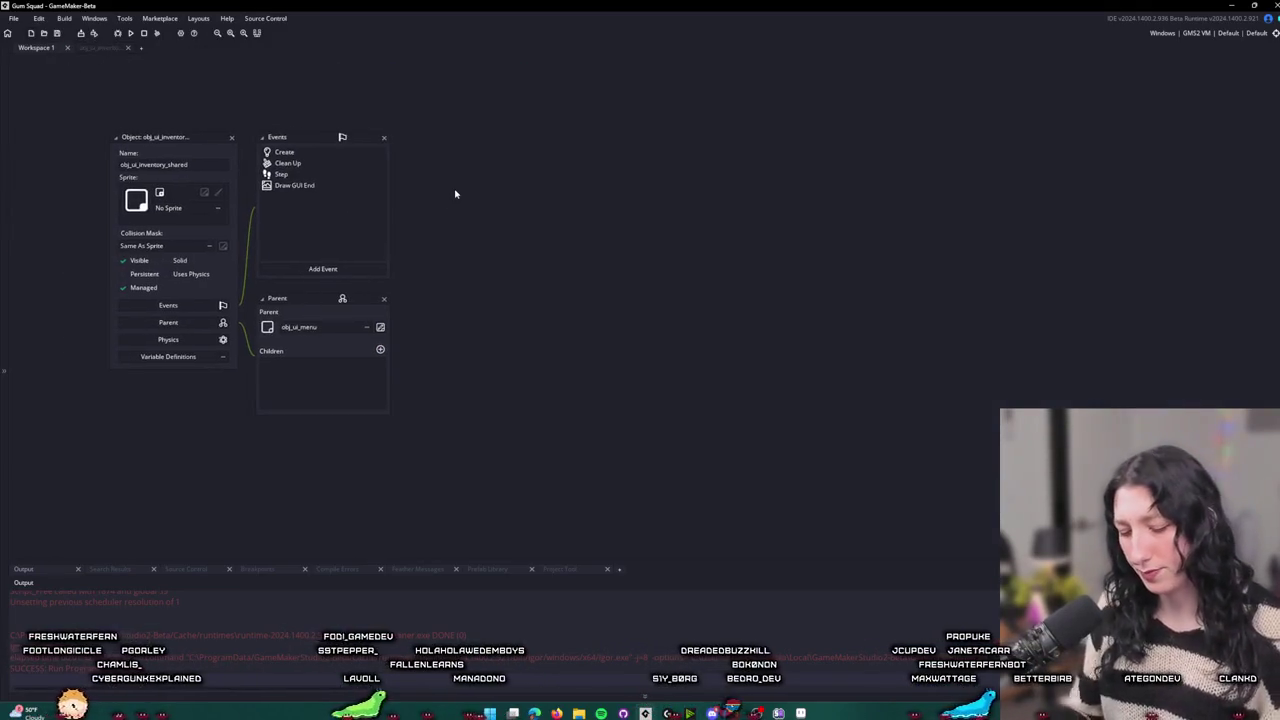
# Search assets for 'objplayer' and open obj_ui_inventory_player's Create event code
pyautogui.hotkey('ctrl', 't')
pyautogui.write('obj')
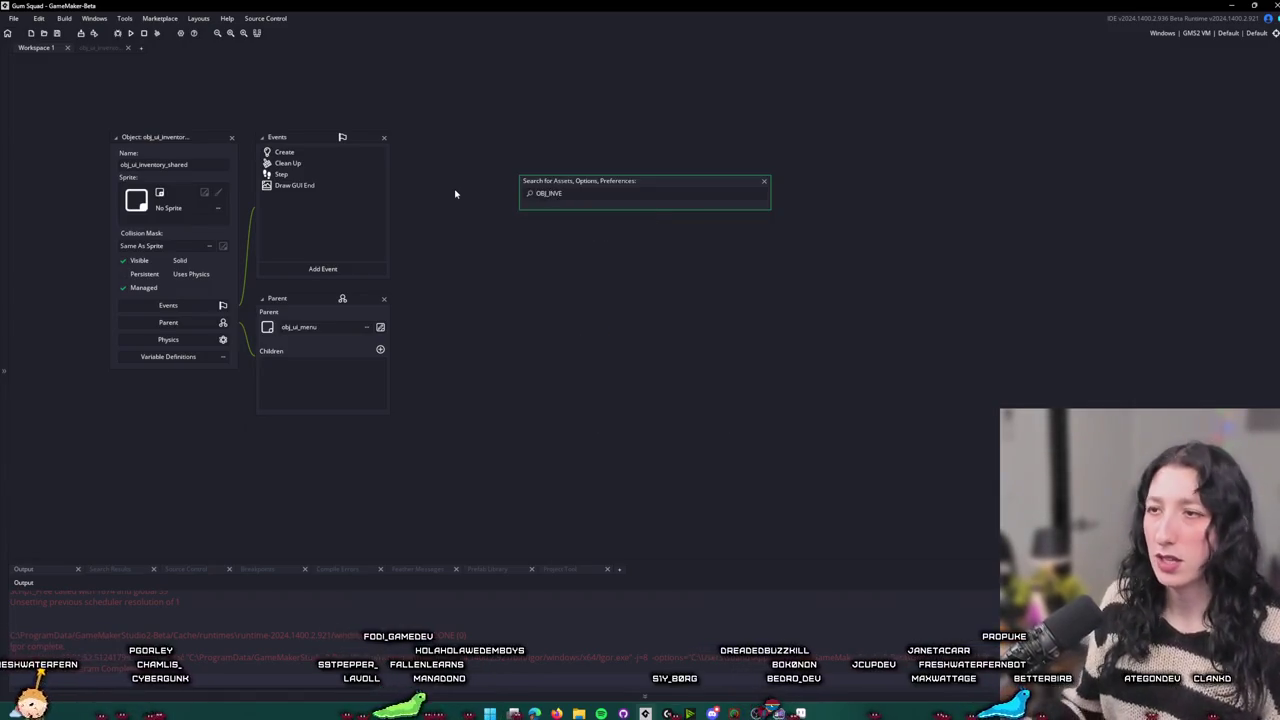
pyautogui.write('player')
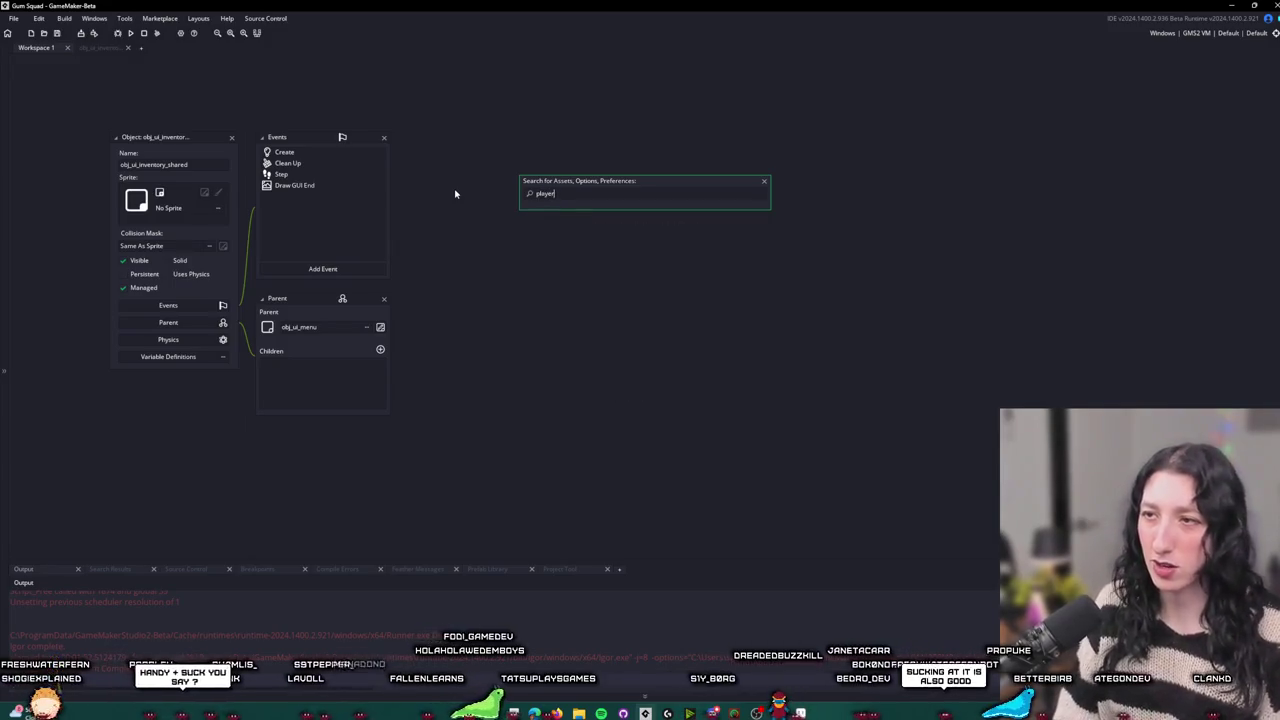
pyautogui.click(650, 328)
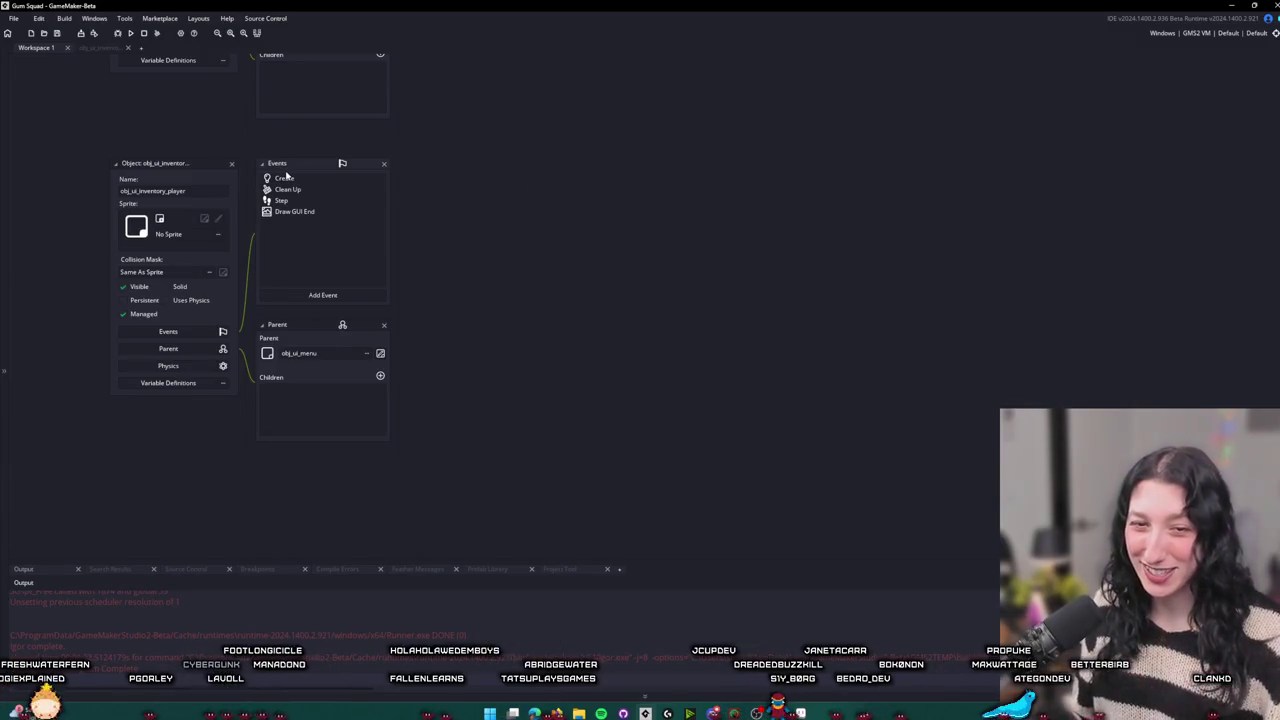
pyautogui.click(285, 179)
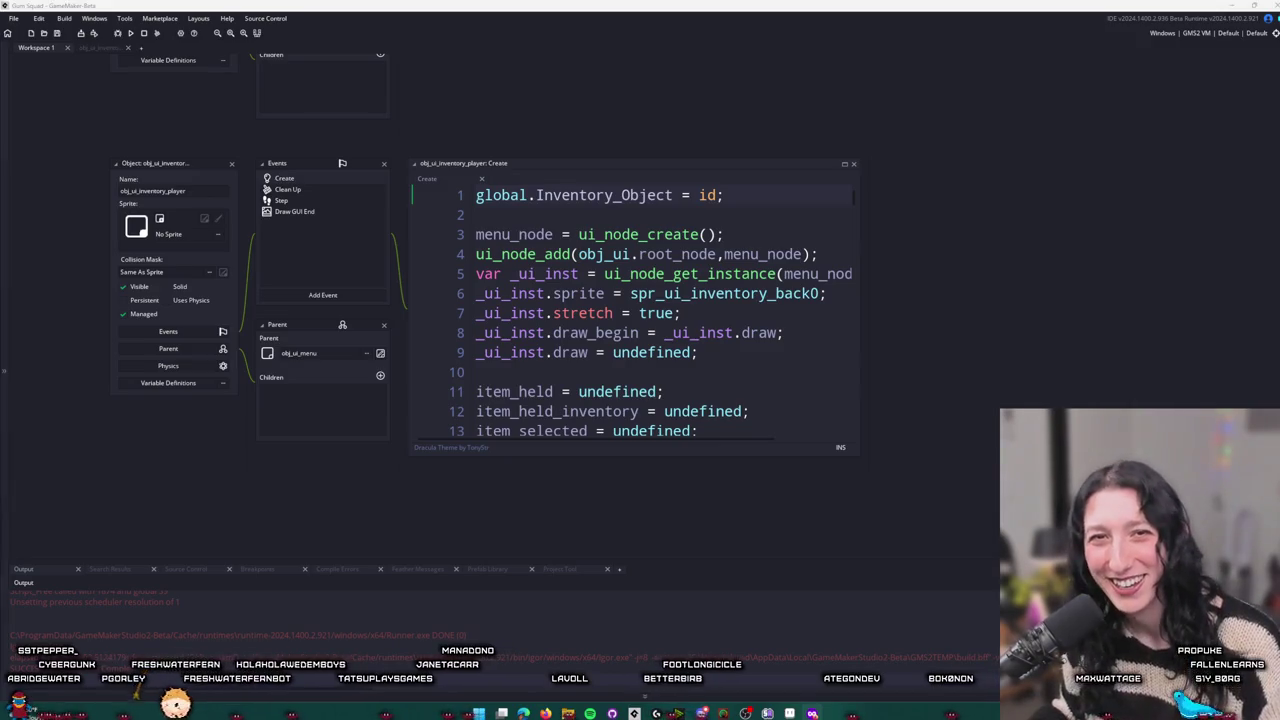
# In Aseprite, start new sprite Sprite-0002 and paste in the inventory UI screenshot
pyautogui.hotkey('alt', 'Tab')
pyautogui.click(33, 17)
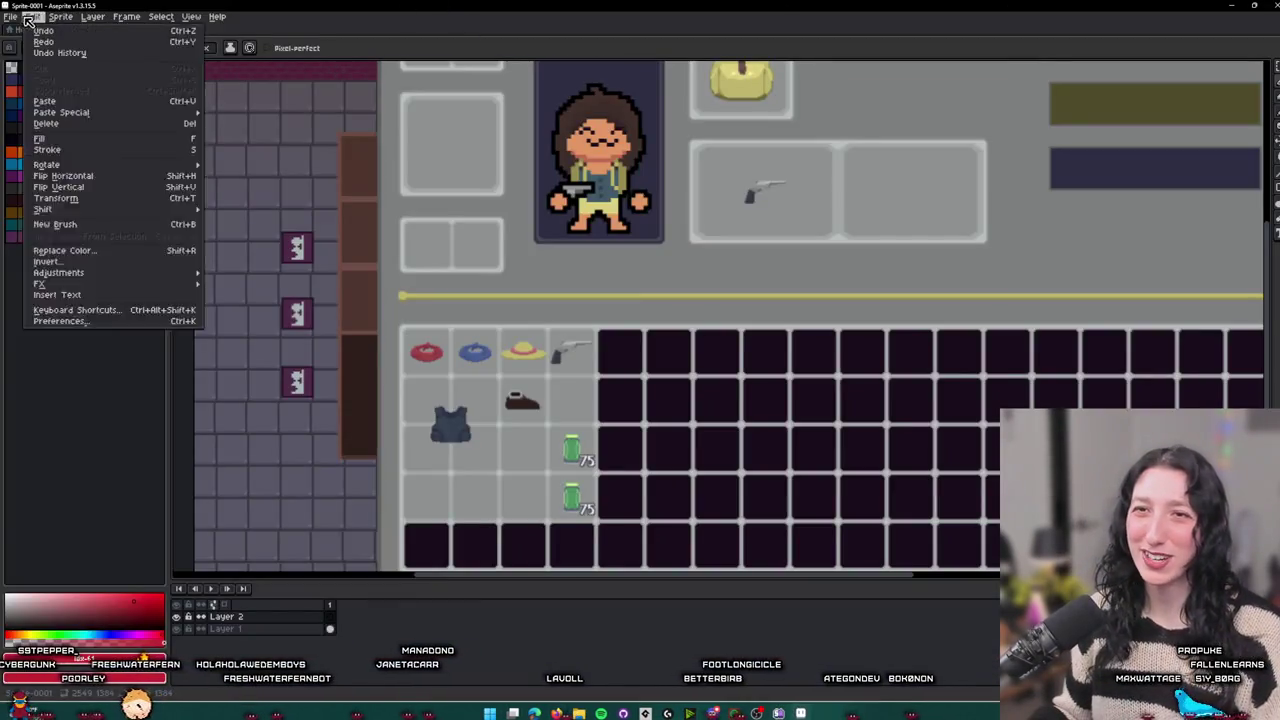
pyautogui.click(25, 30)
pyautogui.click(11, 17)
pyautogui.hotkey('ctrl', 'v')
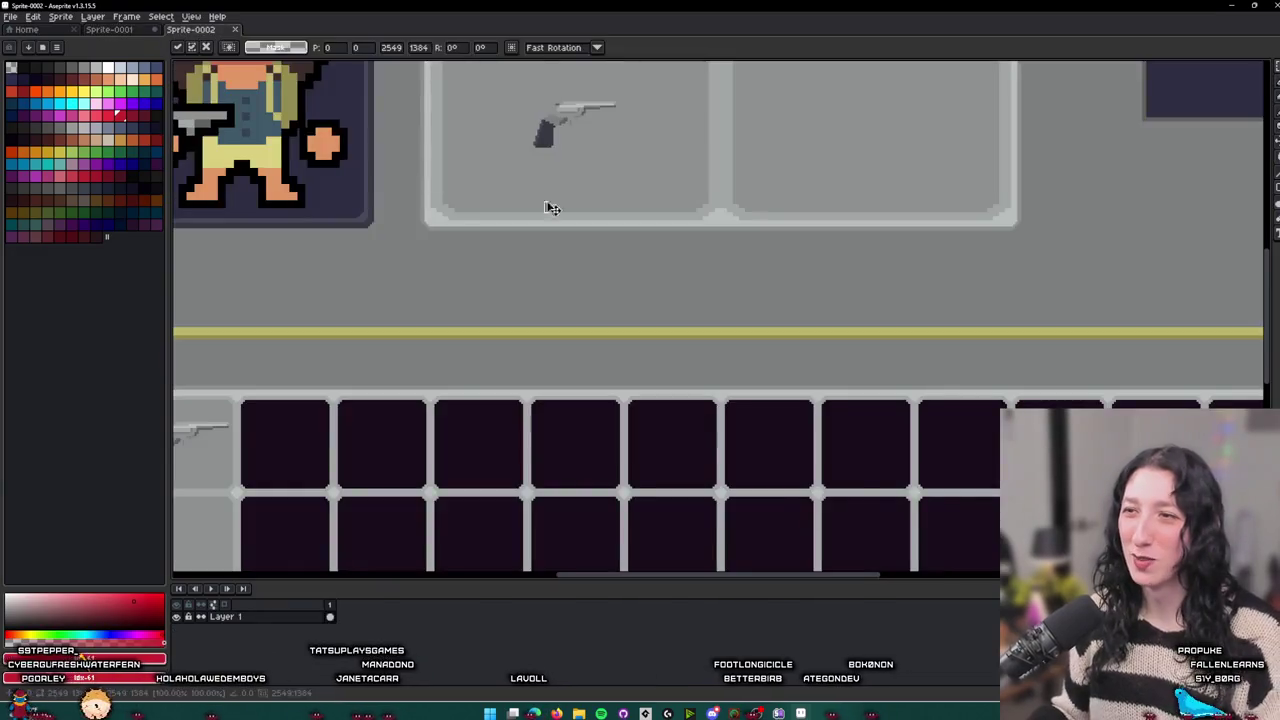
pyautogui.scroll(-2, 615, 235)
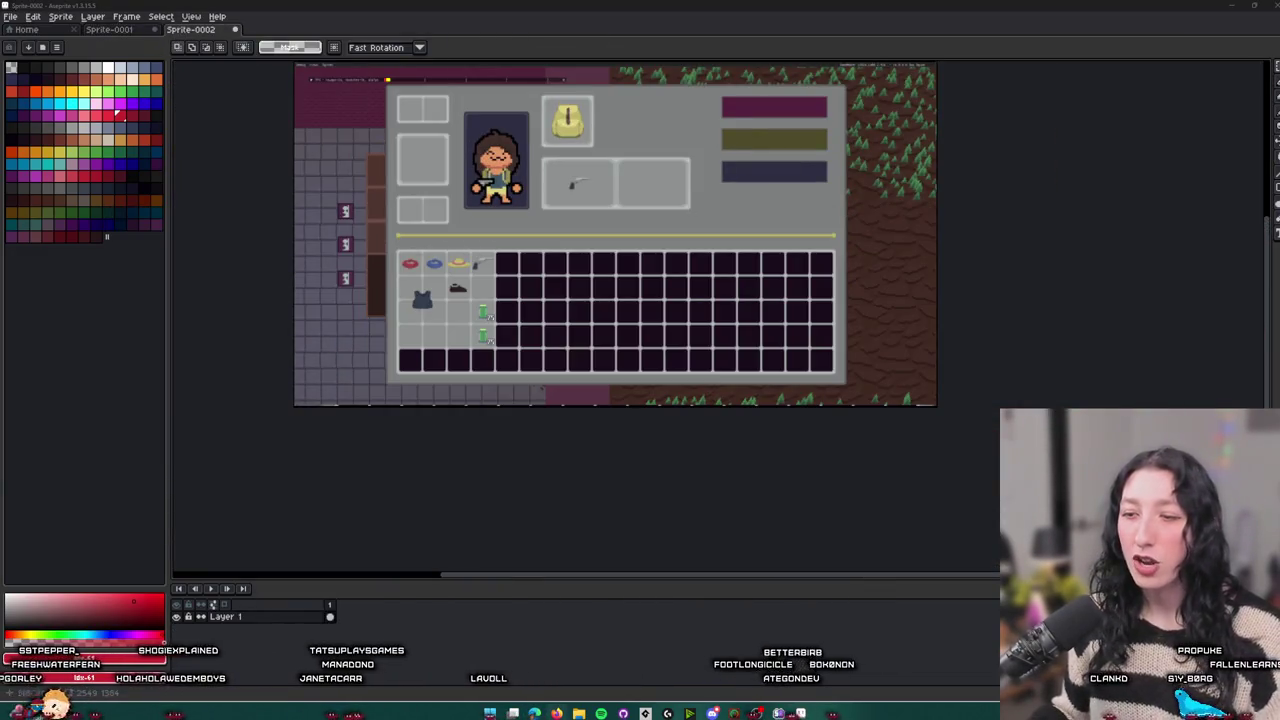
pyautogui.moveTo(531, 703)
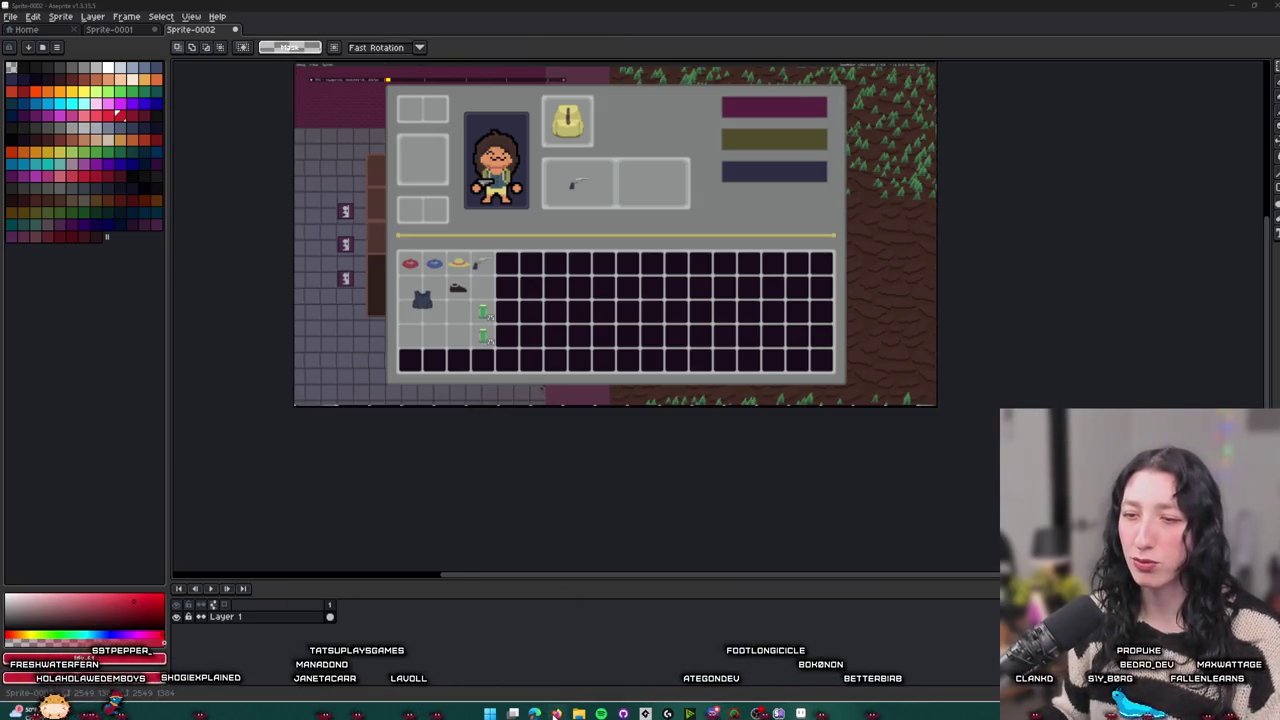
pyautogui.click(30, 7)
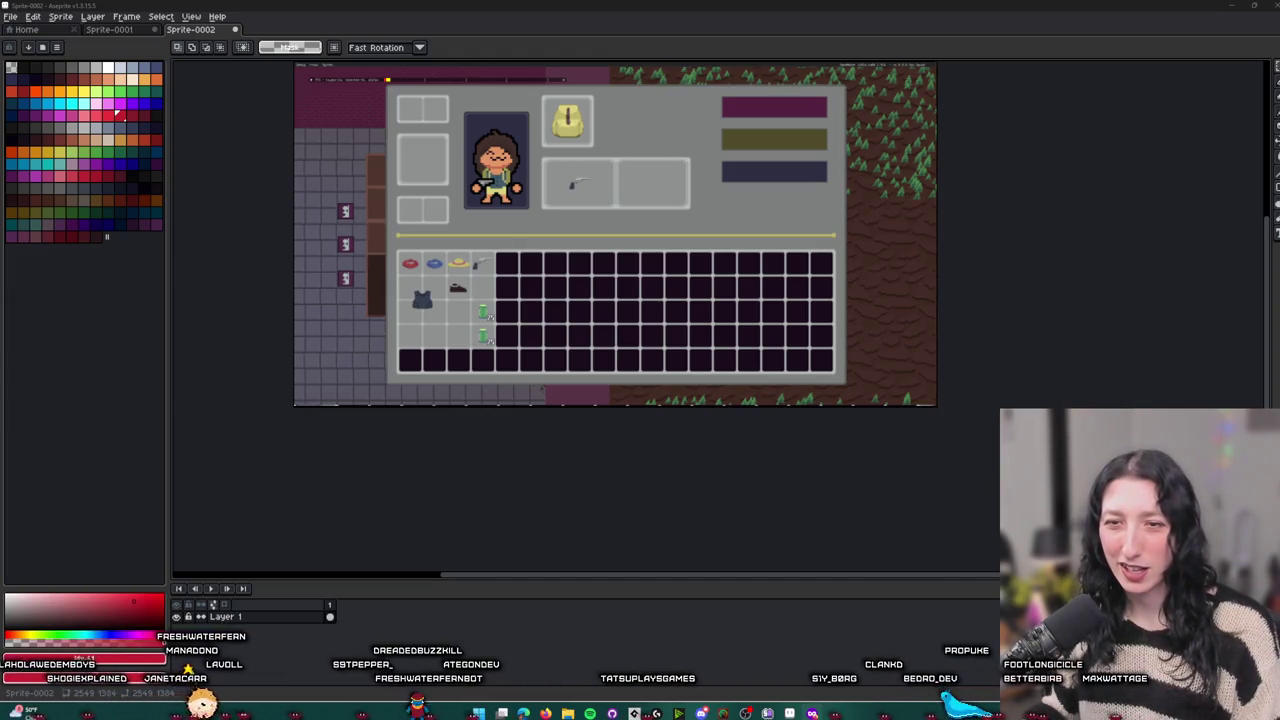
# Paste the meme picture over the middle of the inventory screenshot and commit it
pyautogui.hotkey('ctrl', 'v')
pyautogui.scroll(1, 560, 225)
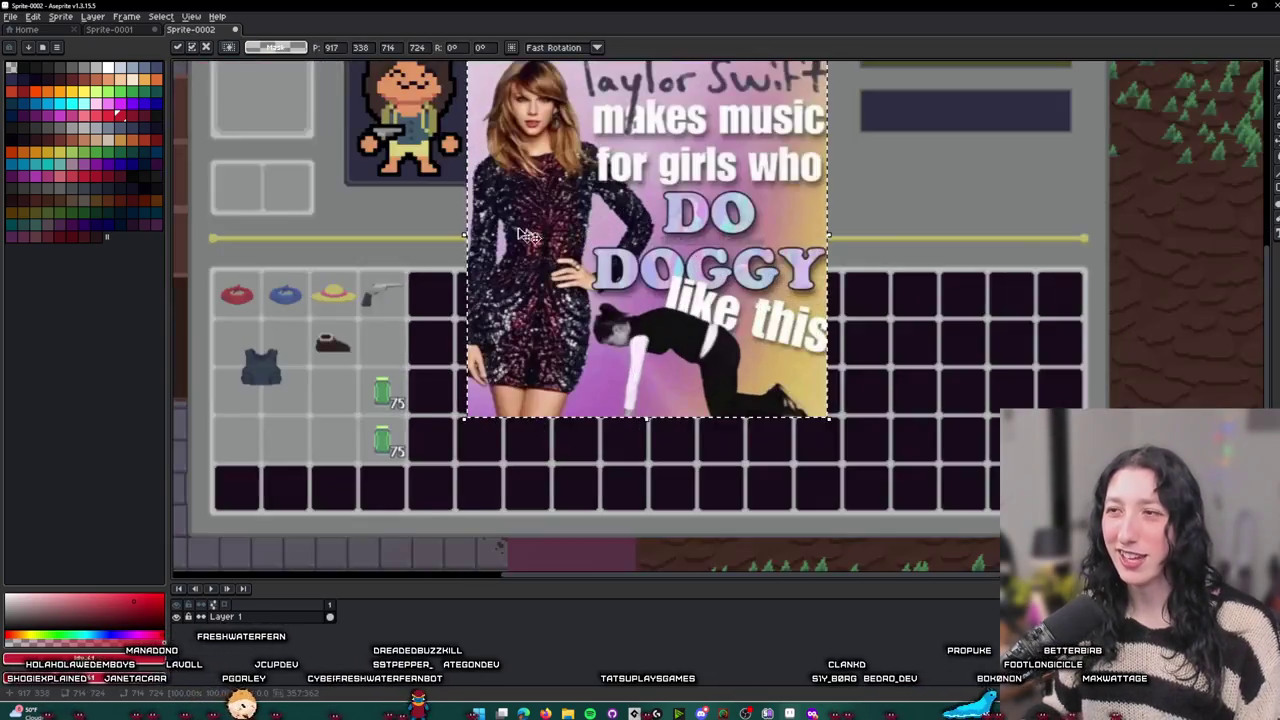
pyautogui.scroll(2, 527, 235)
pyautogui.scroll(-2, 450, 250)
pyautogui.click(357, 263)
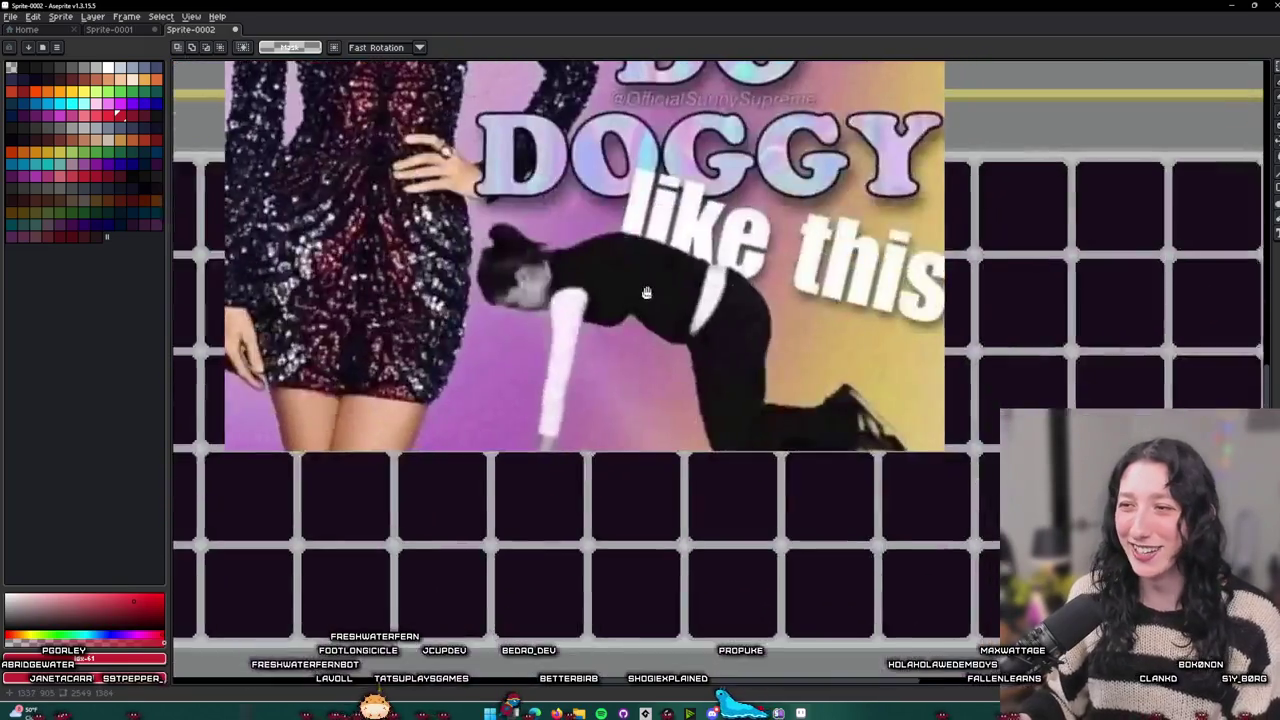
# Paste the fighting-game art, toggle undo/redo, and end with it removed
pyautogui.hotkey('ctrl', 'v')
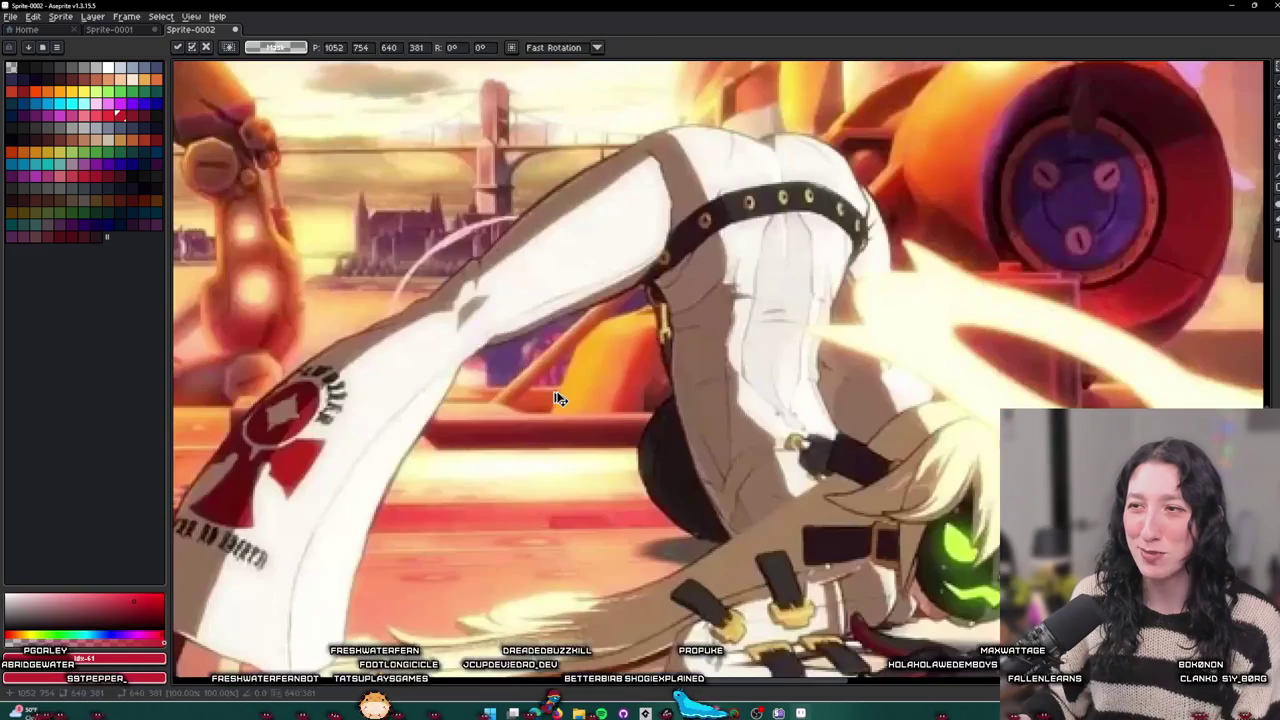
pyautogui.scroll(-2, 557, 399)
pyautogui.scroll(2, 557, 399)
pyautogui.press('Return')
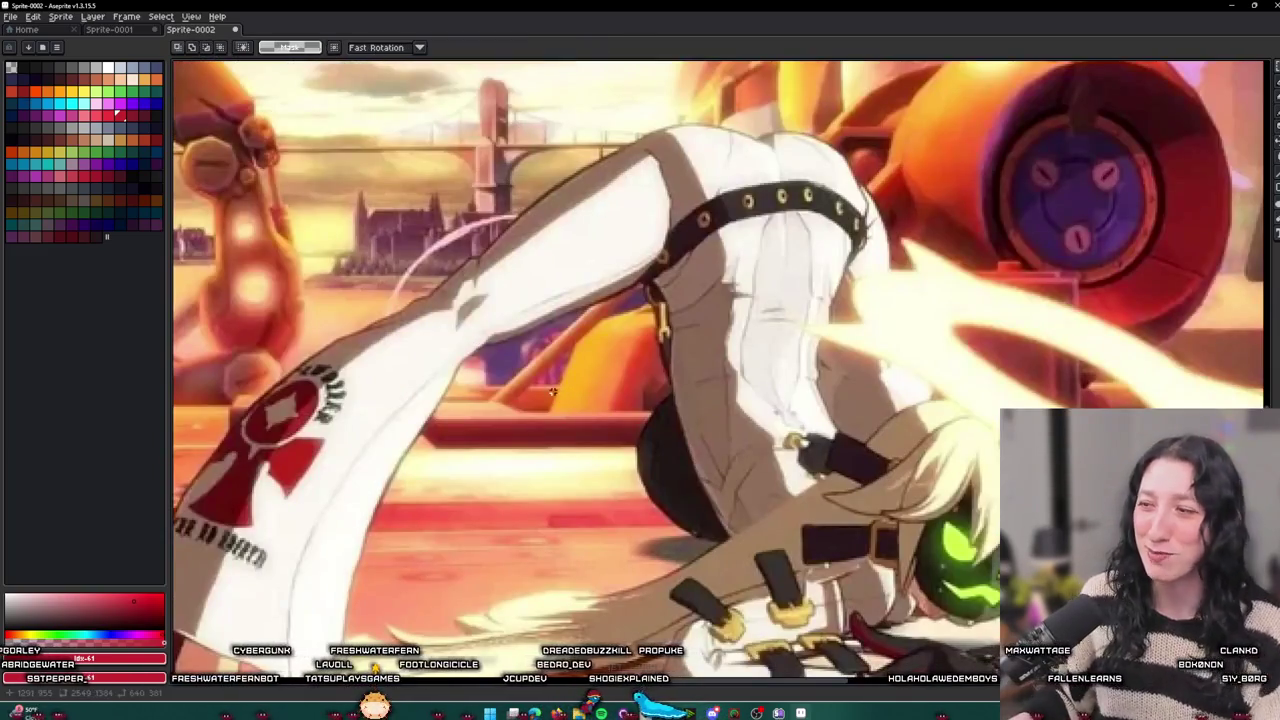
pyautogui.hotkey('ctrl', 'z')
pyautogui.hotkey('ctrl', 'y')
pyautogui.hotkey('ctrl', 'z')
pyautogui.hotkey('ctrl', 'y')
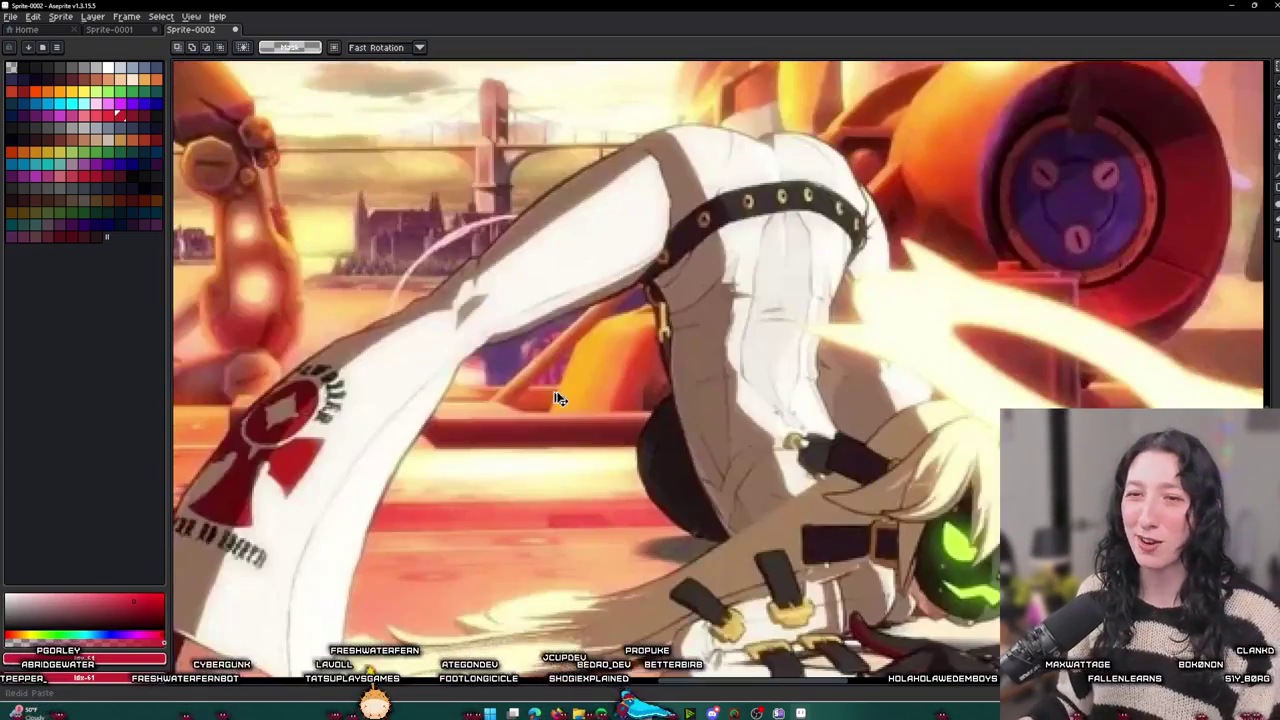
pyautogui.hotkey('ctrl', 'z')
pyautogui.hotkey('ctrl', 'y')
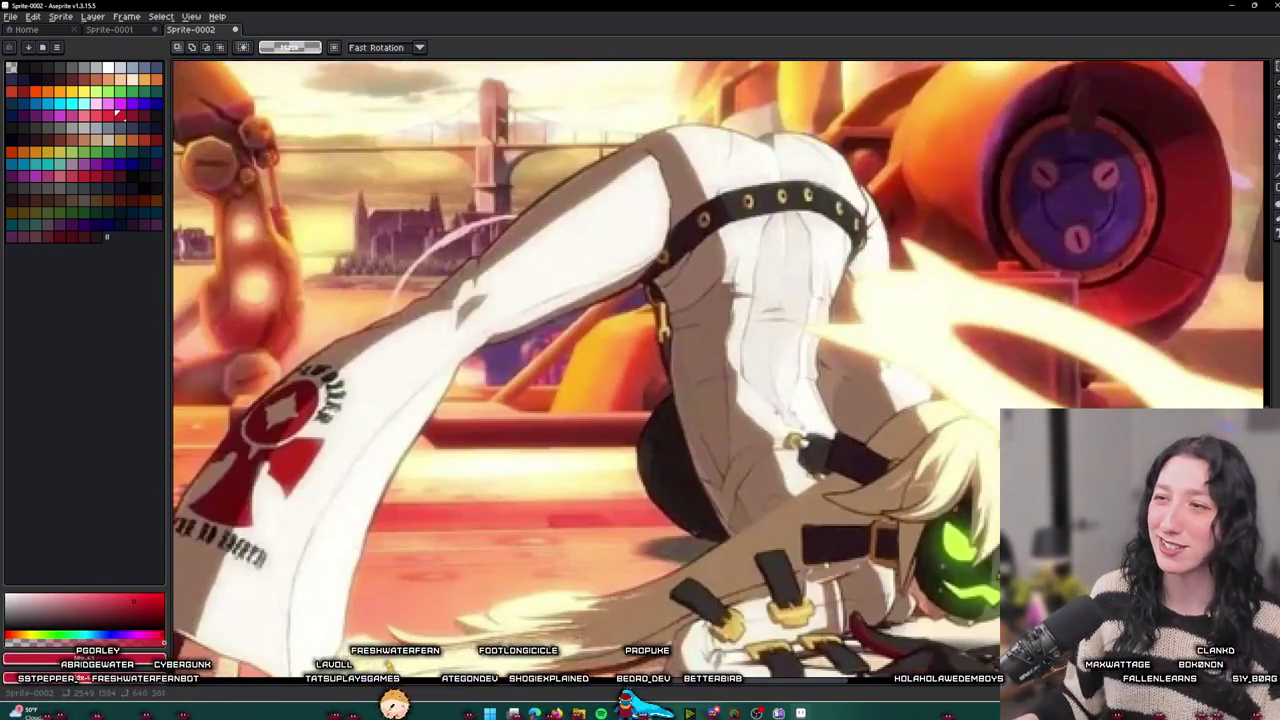
pyautogui.hotkey('ctrl', 'z')
pyautogui.hotkey('ctrl', 'y')
pyautogui.hotkey('ctrl', 'z')
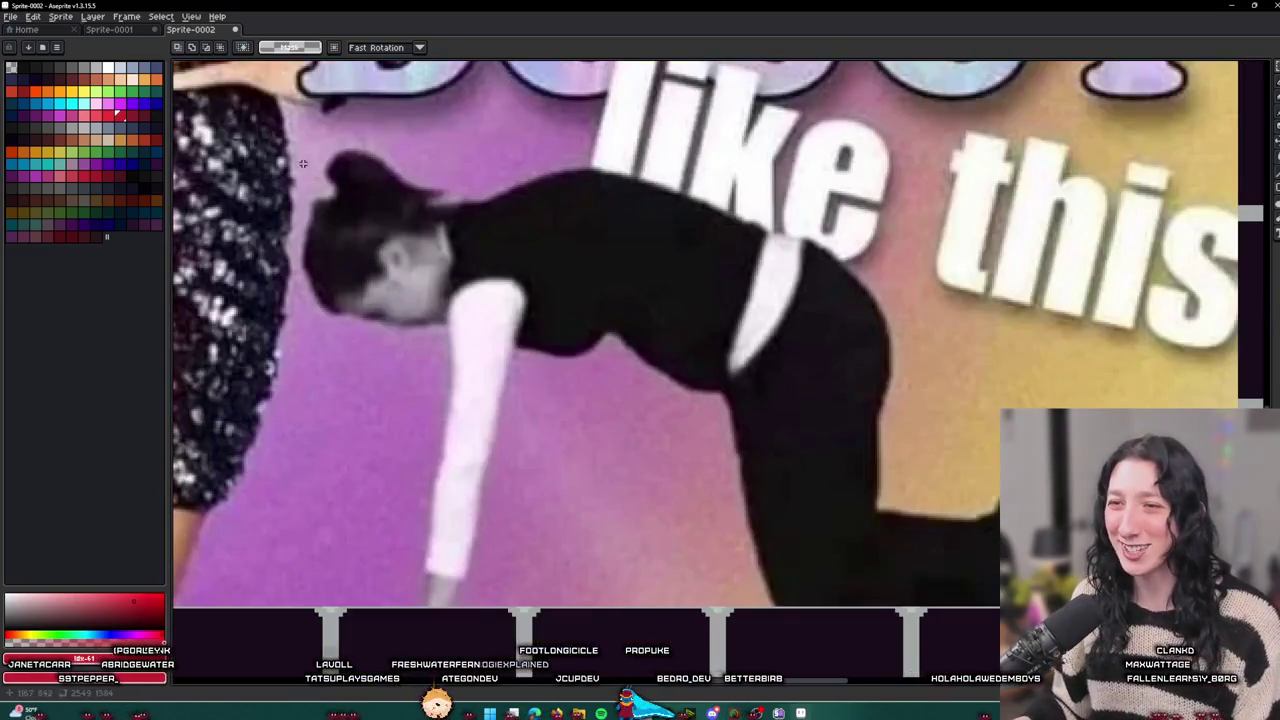
pyautogui.moveTo(302, 163); pyautogui.dragTo(1057, 620)
pyautogui.hotkey('ctrl', 'v')
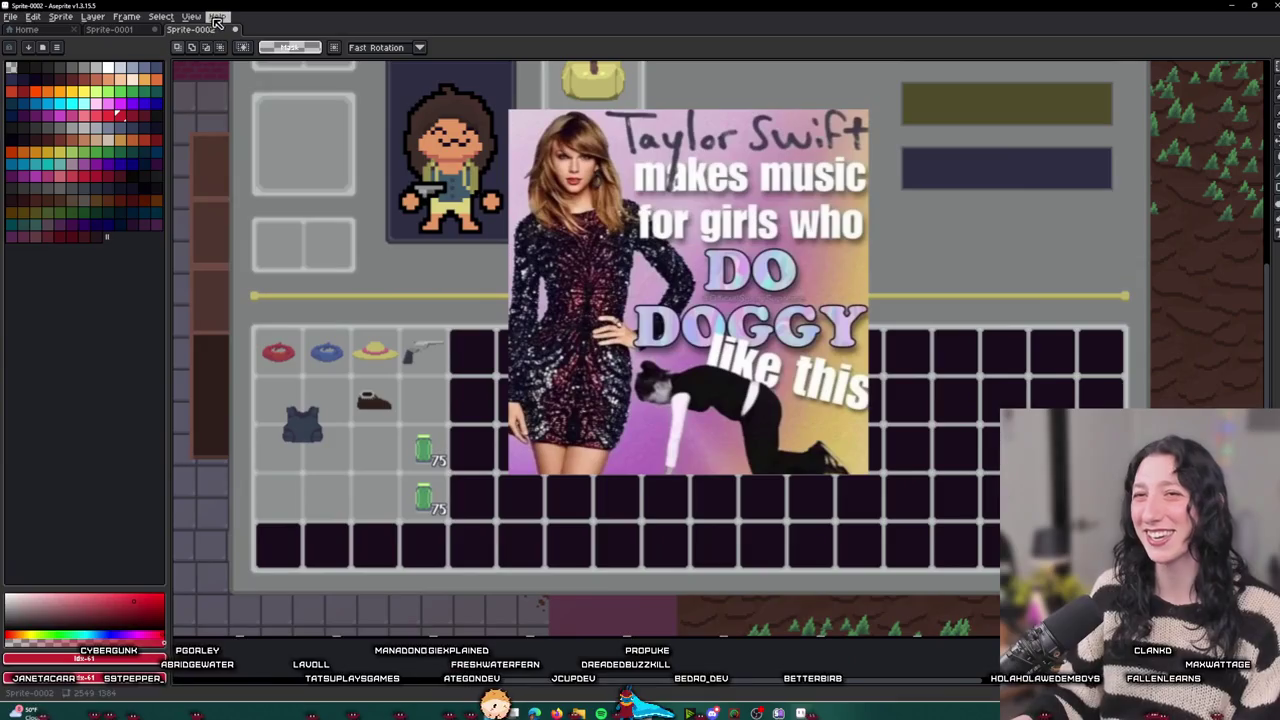
# Close Sprite-0002 with Don't Save and switch back to GameMaker
pyautogui.click(234, 29)
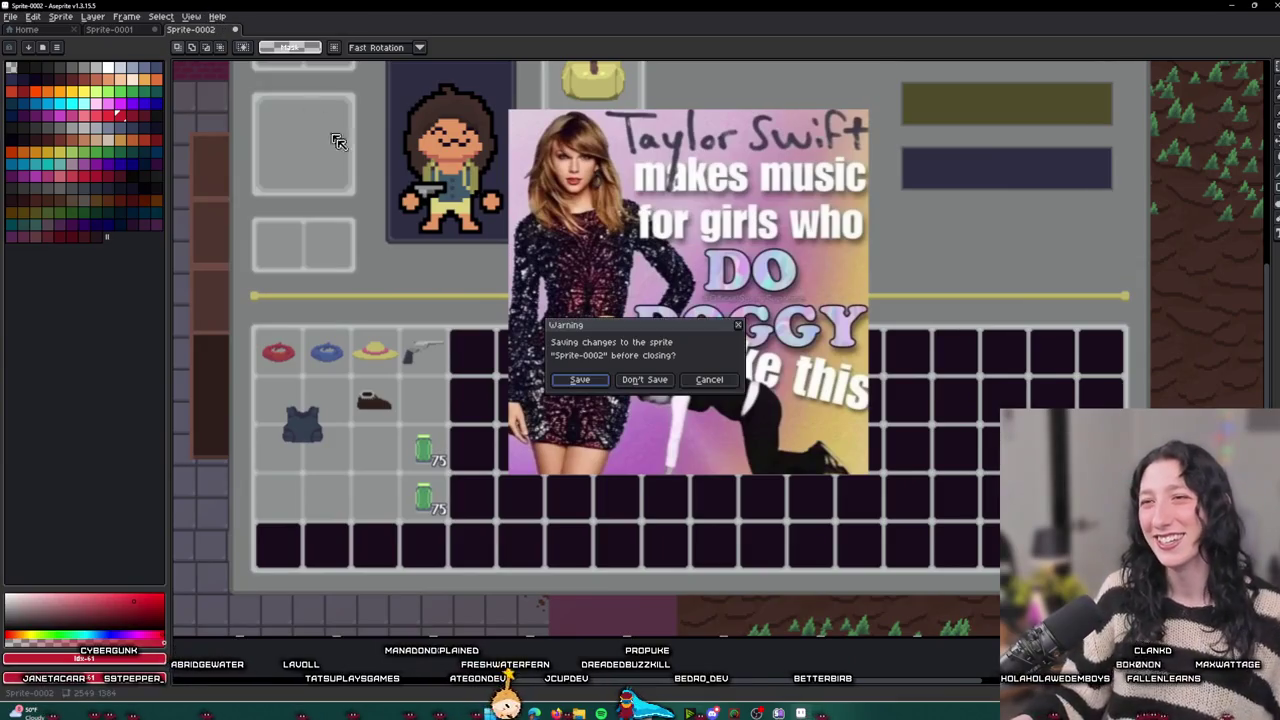
pyautogui.click(644, 381)
pyautogui.hotkey('alt', 'Tab')
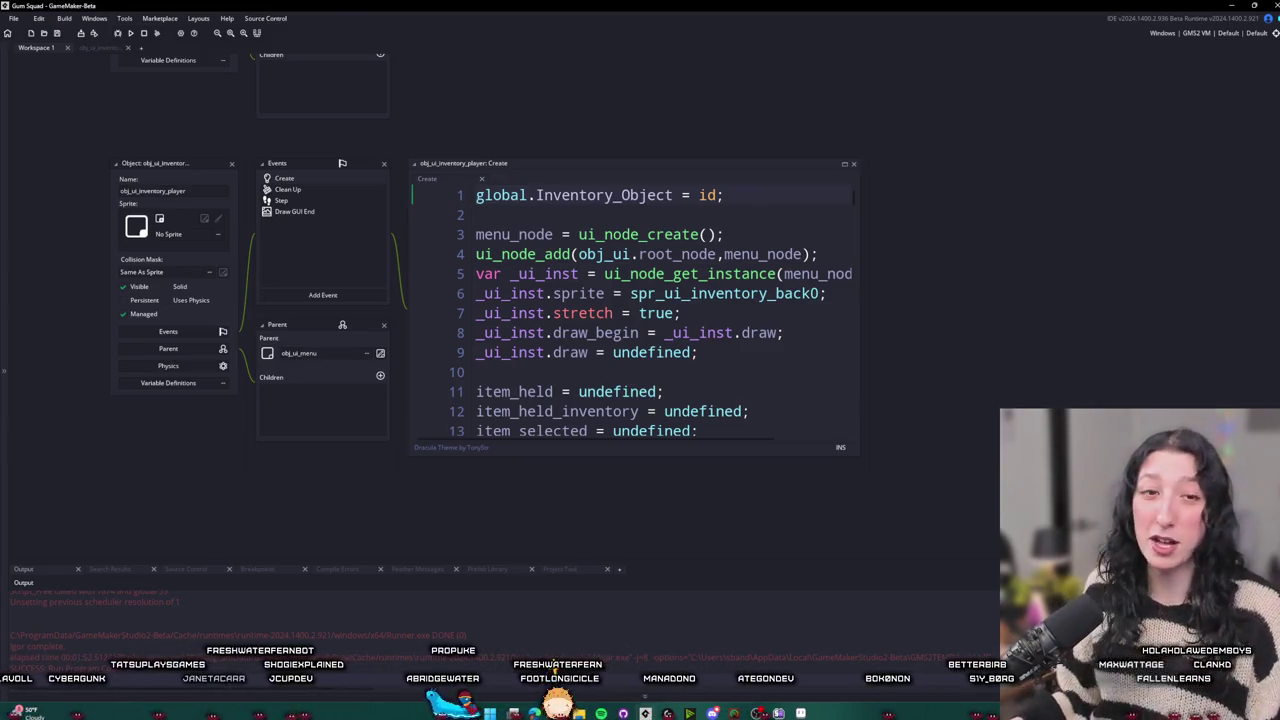
# Enlarge obj_ui_inventory_player's Create code window to show lines 1–20, then bring up Windows search
pyautogui.moveTo(719, 313); pyautogui.dragTo(618, 280)
pyautogui.click(618, 280)
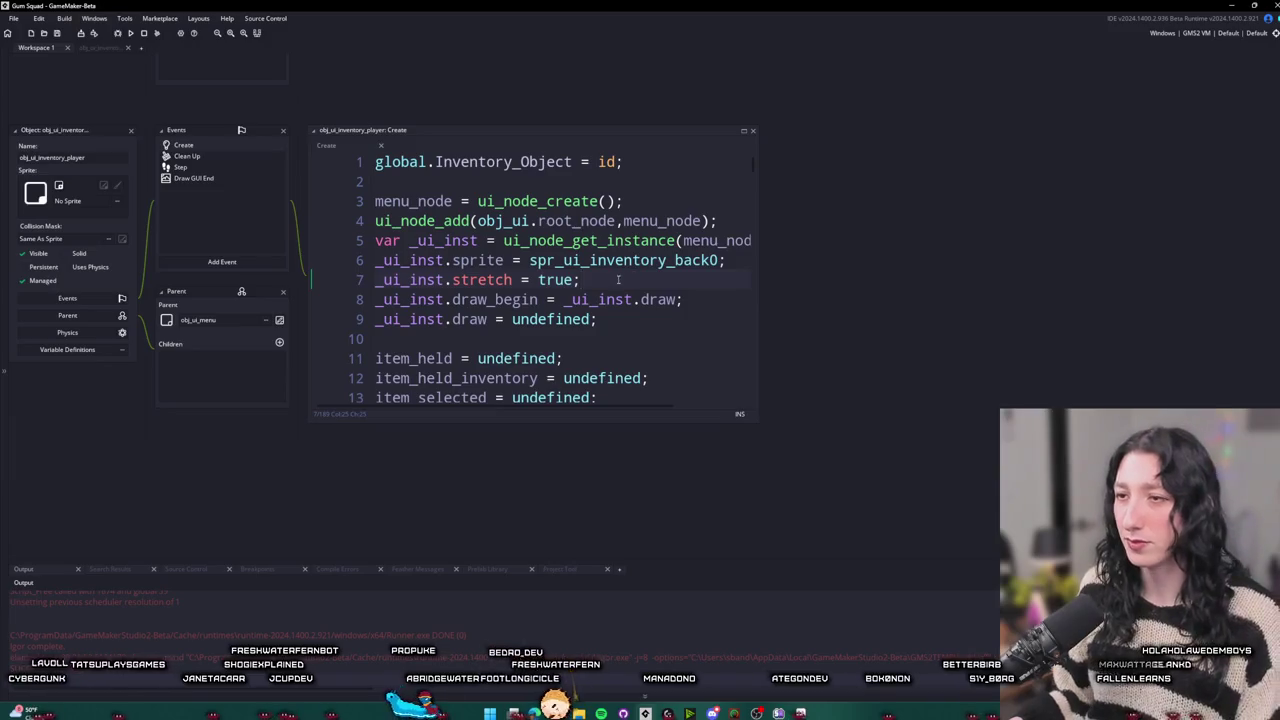
pyautogui.hscroll(2, 638, 285)
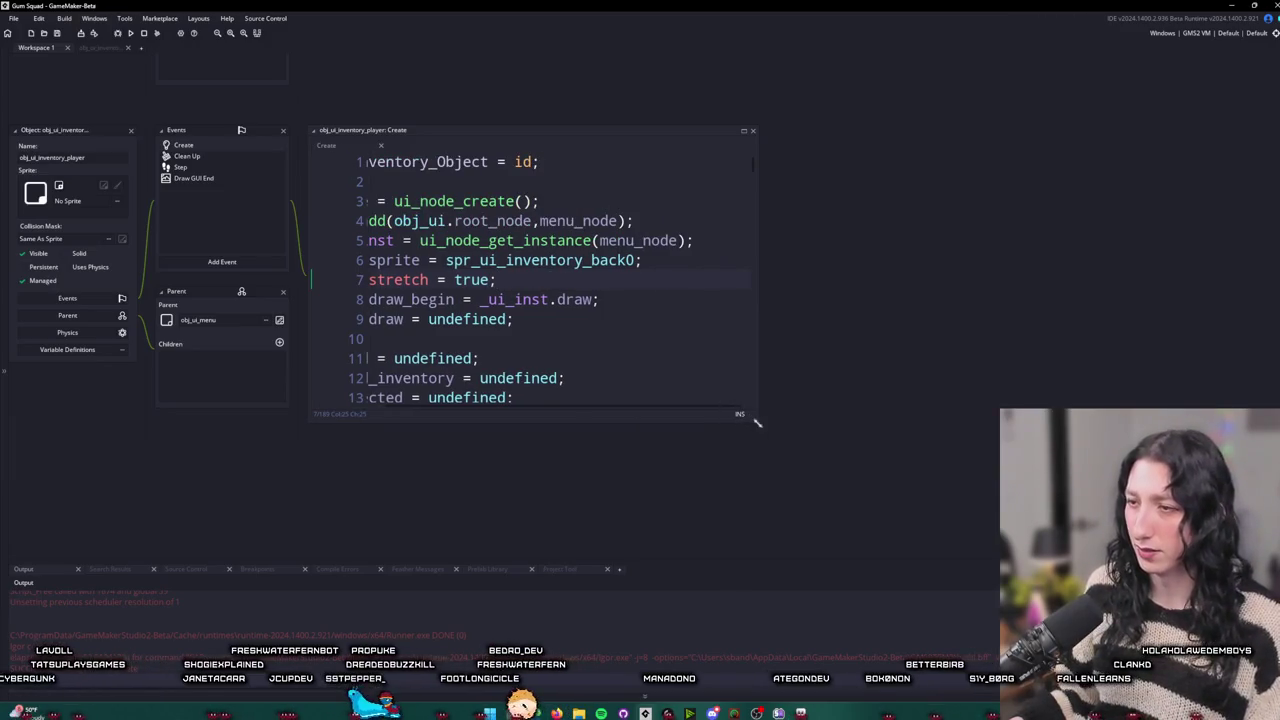
pyautogui.moveTo(757, 423); pyautogui.dragTo(1075, 630)
pyautogui.click(803, 318)
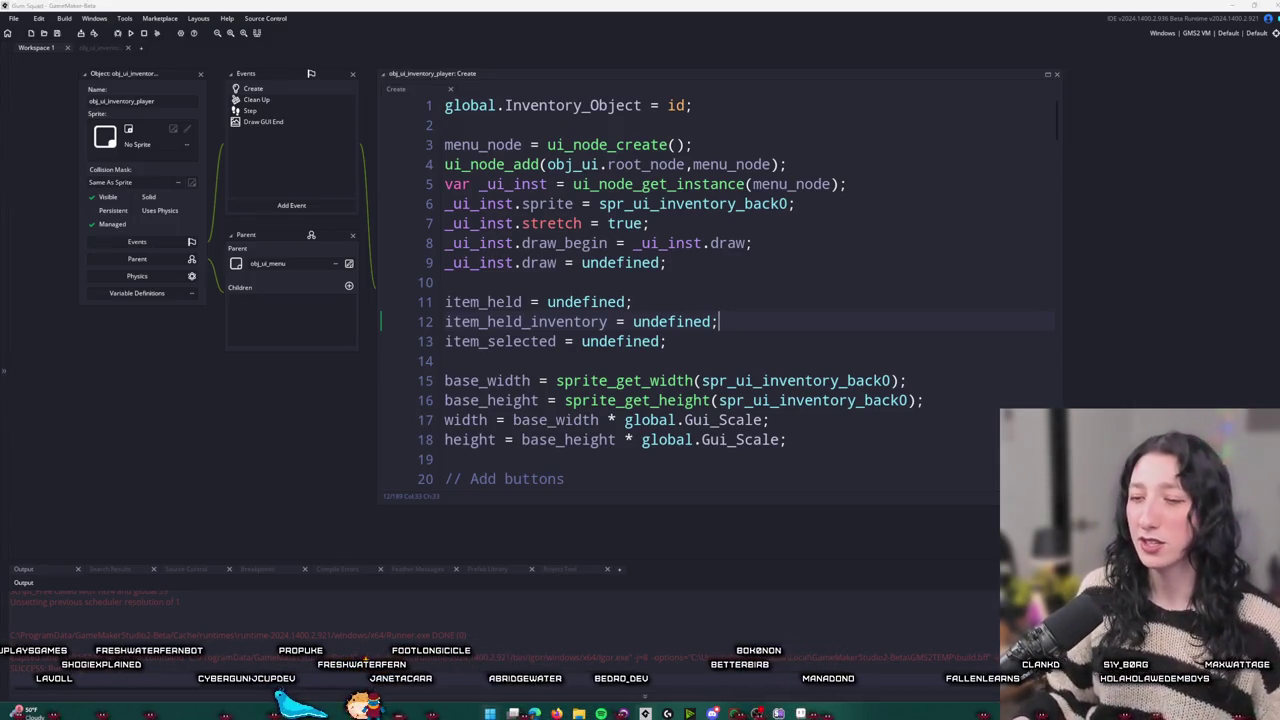
pyautogui.press('super')
# Launch Speccy from search, move its window aside, and show the CPU details page
pyautogui.write('speccy')
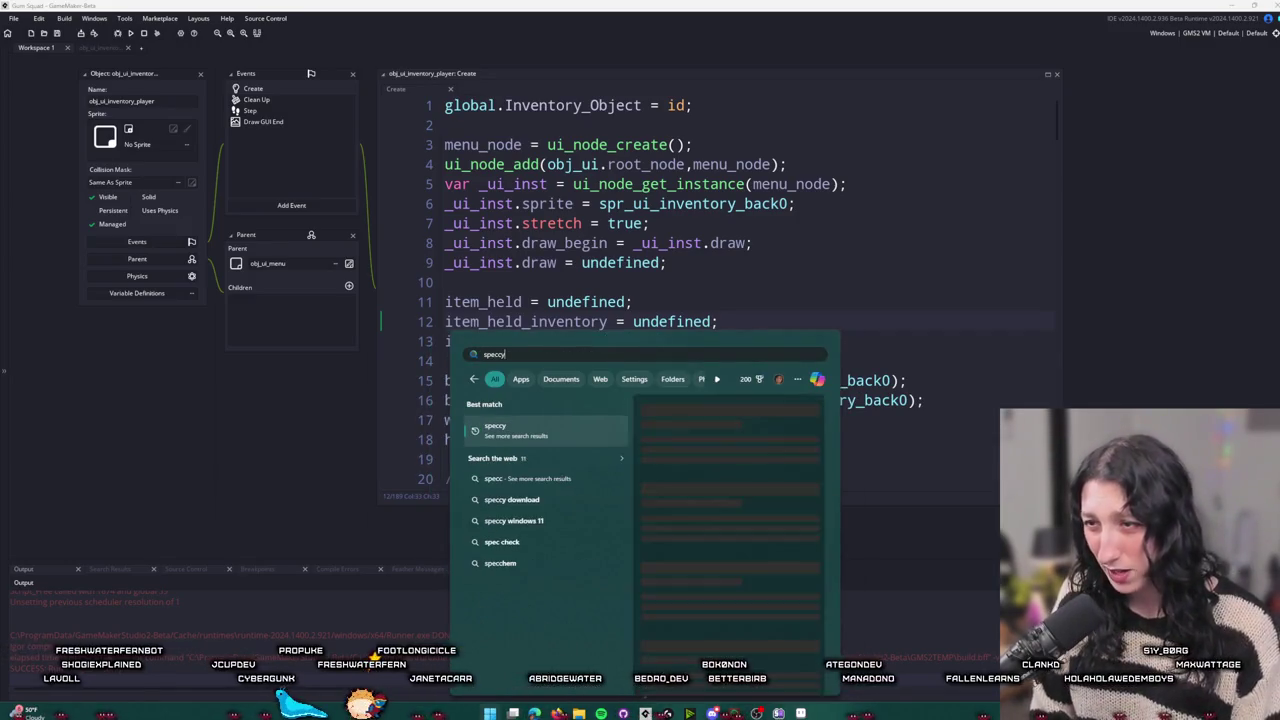
pyautogui.press('Return')
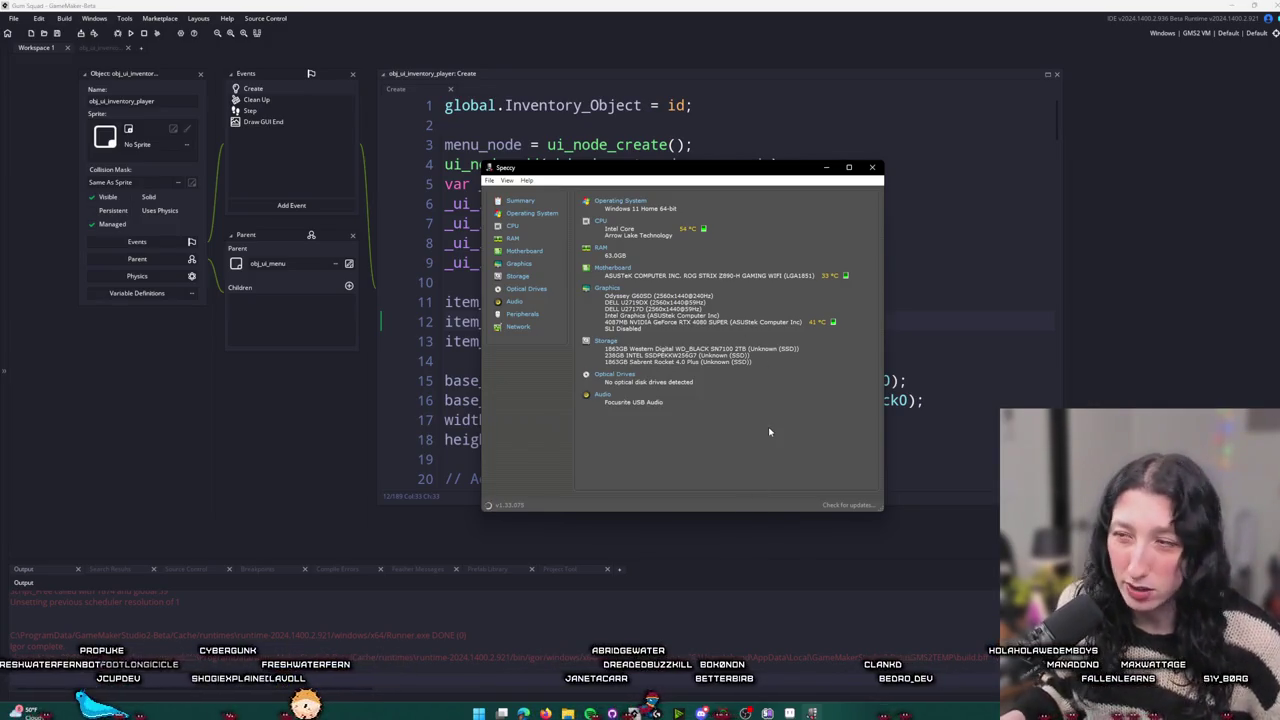
pyautogui.moveTo(700, 167); pyautogui.dragTo(646, 155)
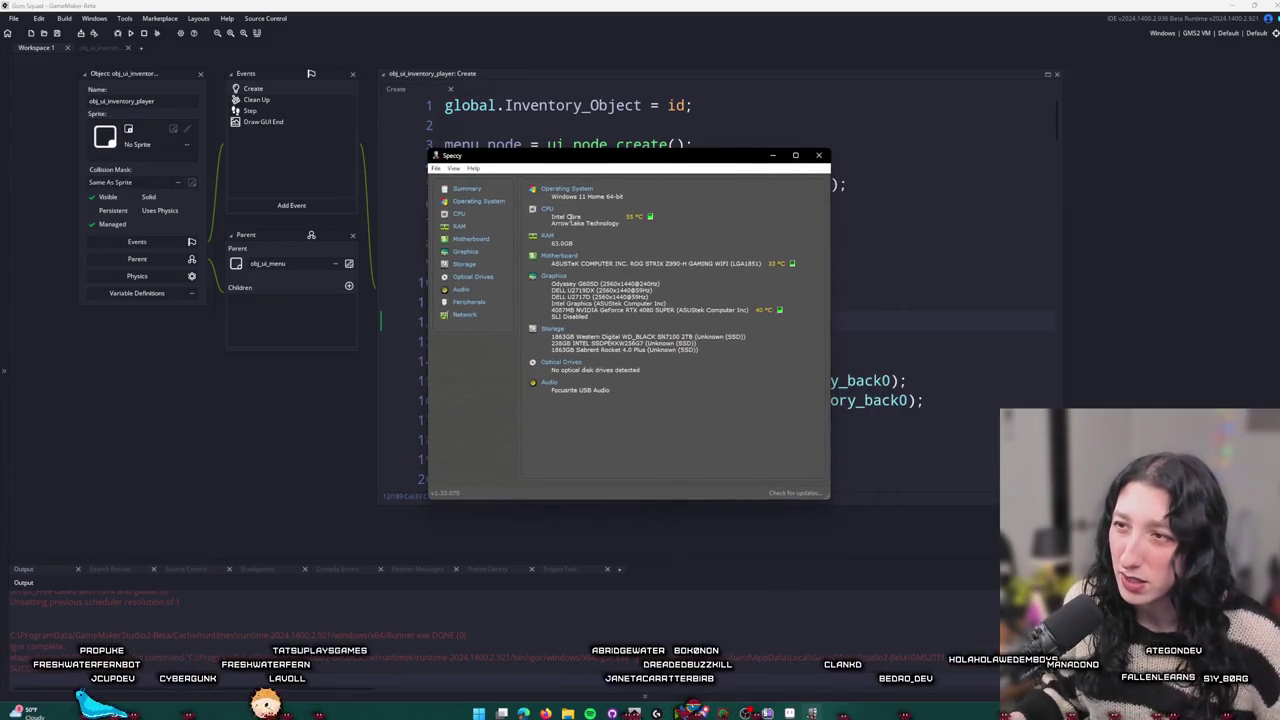
pyautogui.click(546, 208)
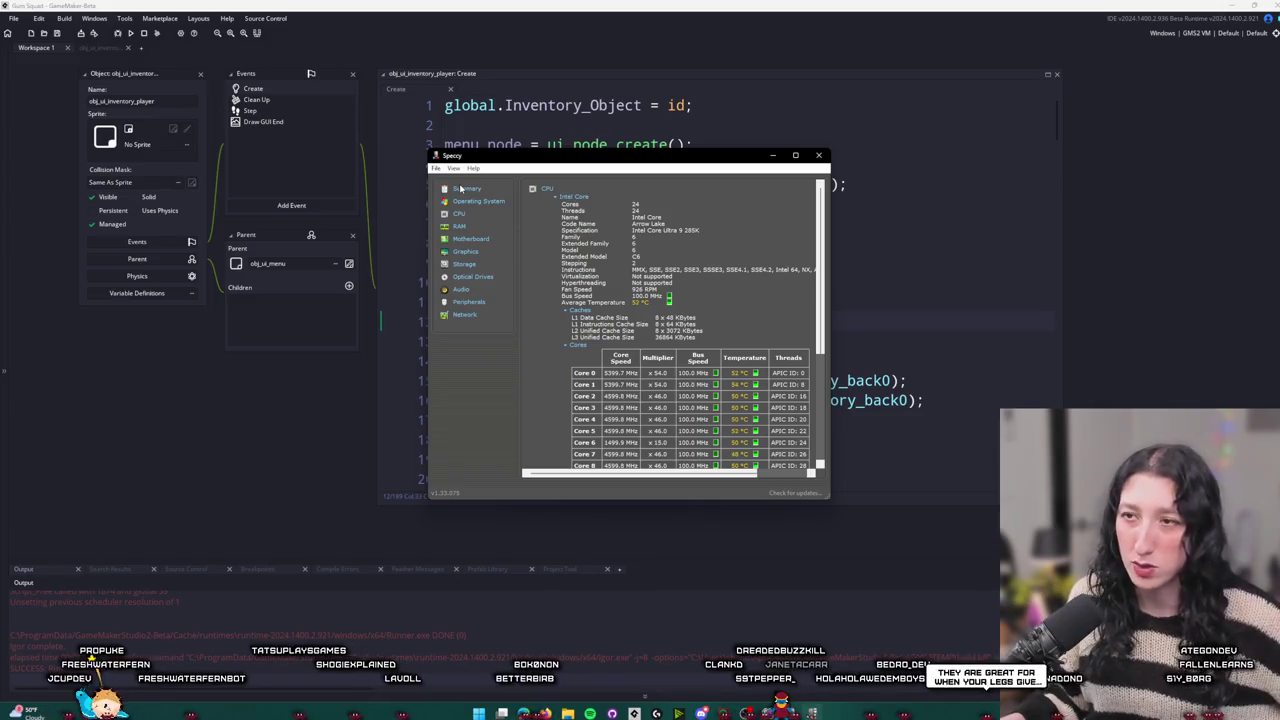
# Check Speccy's RAM page, then return to the Summary overview
pyautogui.click(468, 190)
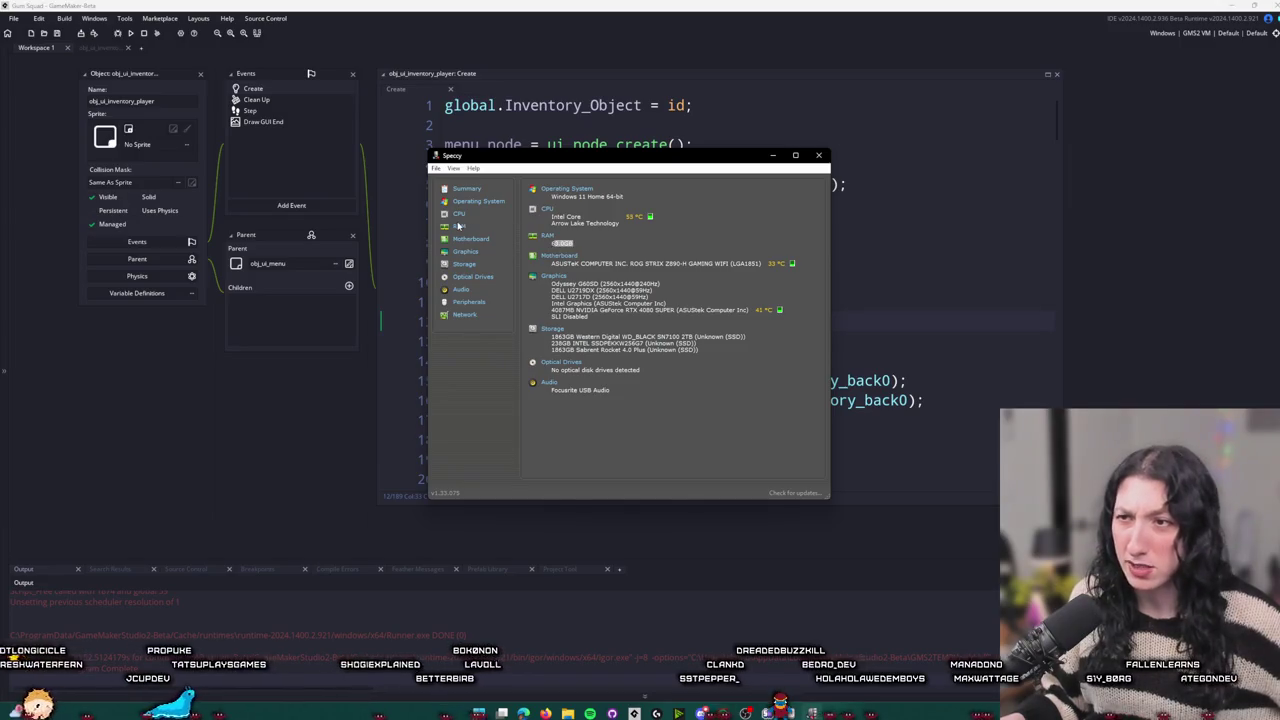
pyautogui.click(459, 228)
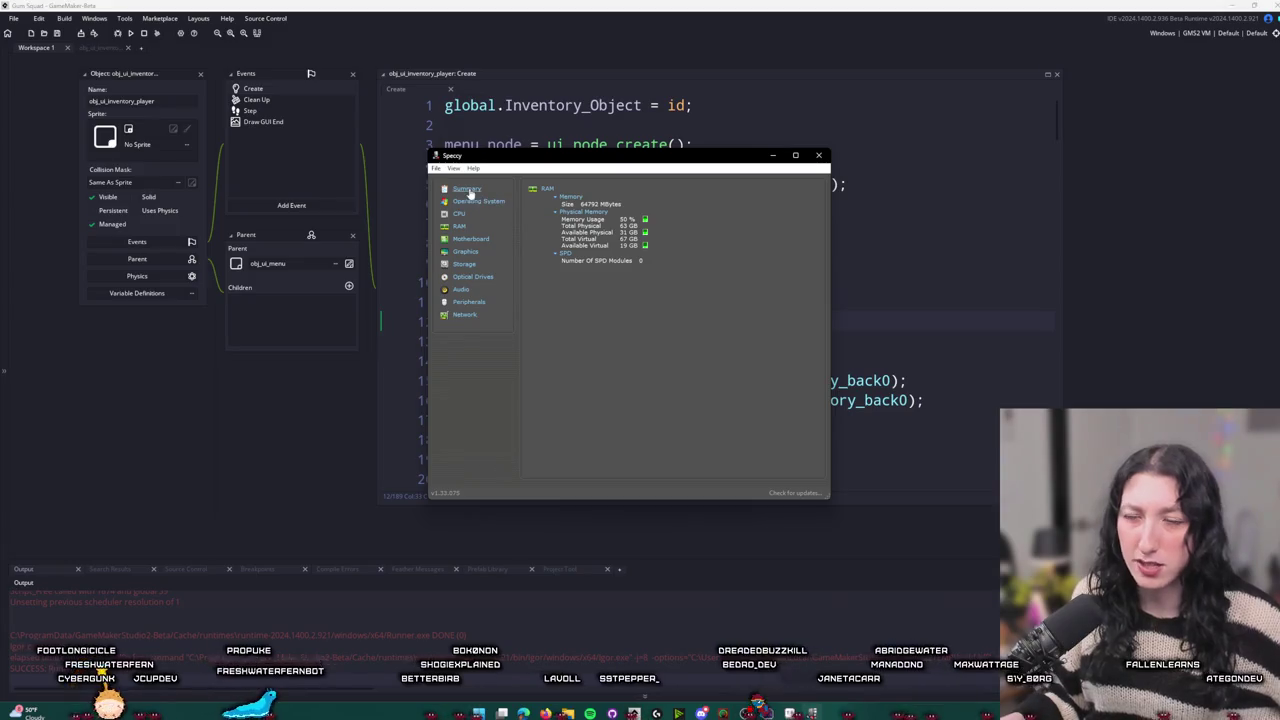
pyautogui.click(468, 191)
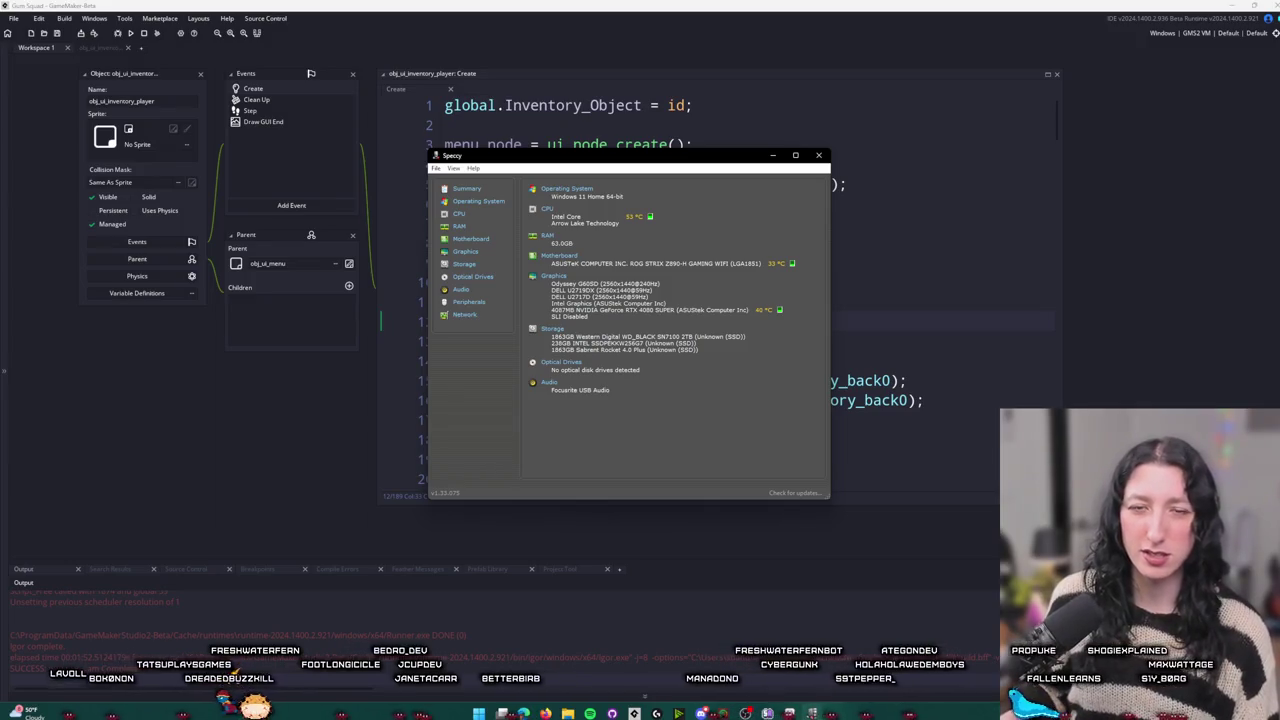
# Close Speccy to reveal obj_ui_inventory_player's Create code, then switch over to the YouTube clip
pyautogui.click(818, 158)
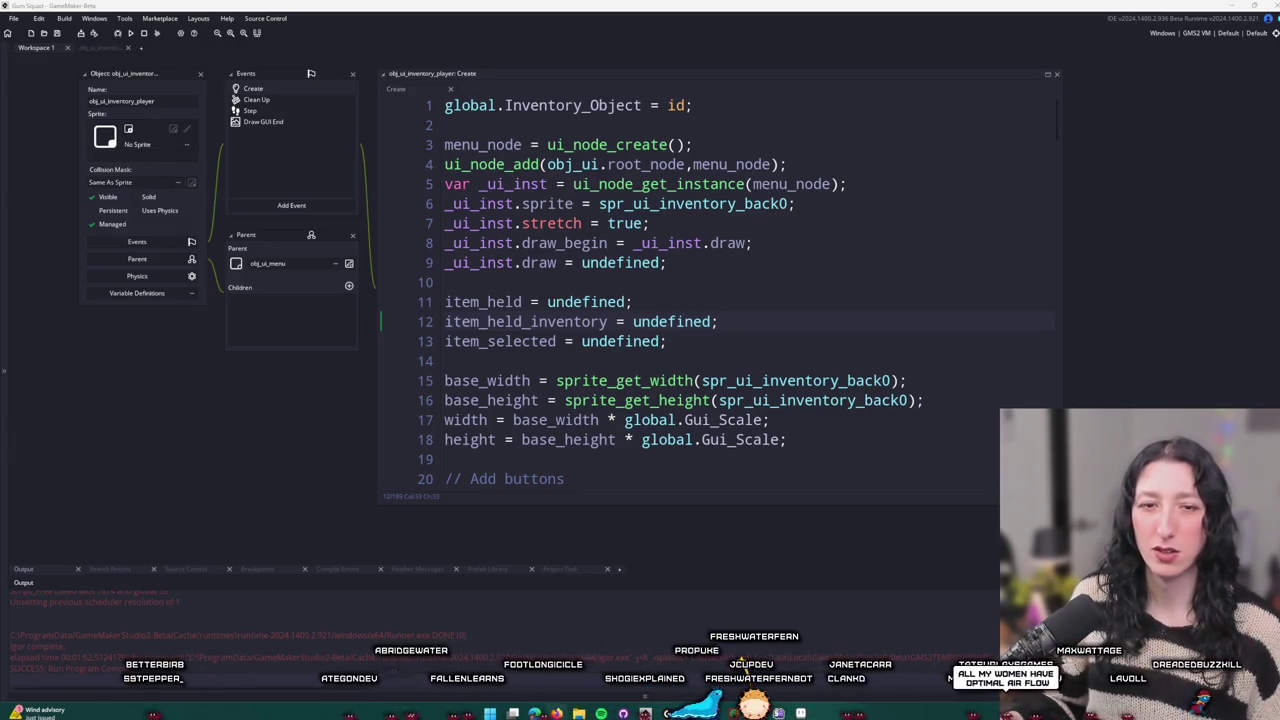
pyautogui.hotkey('alt', 'Tab')
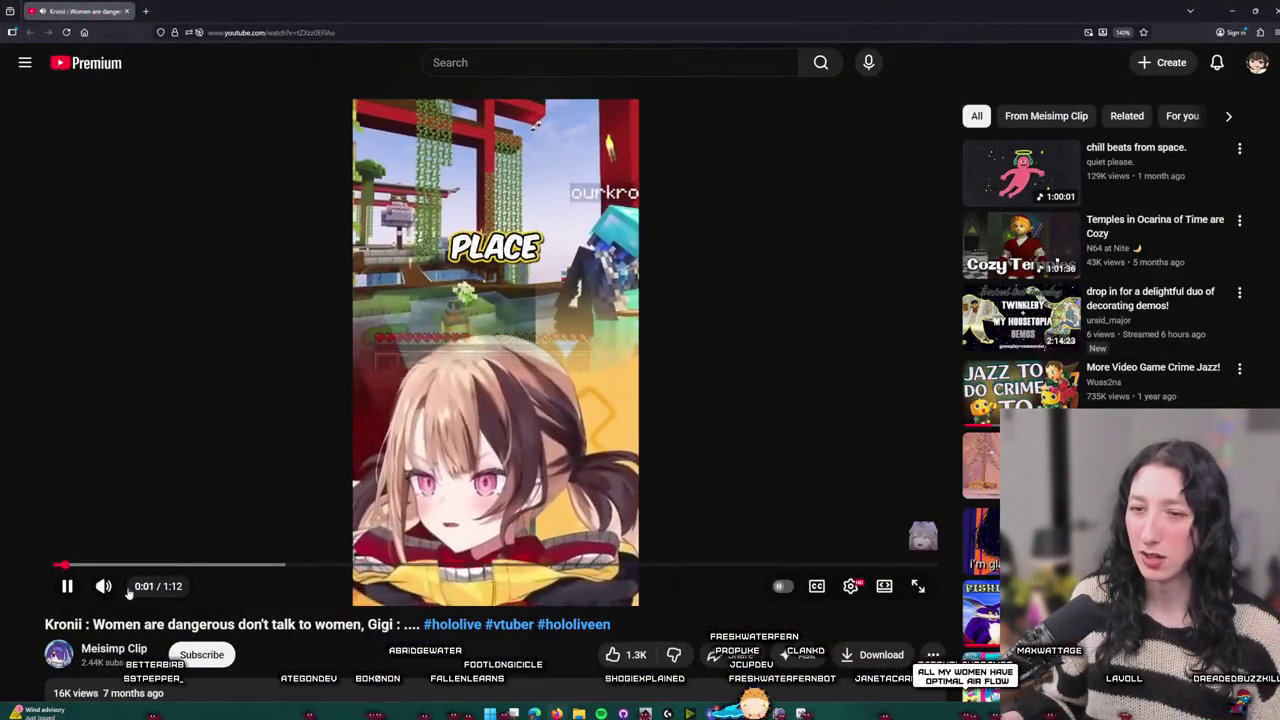
# Watch the short hololive clip on YouTube, then return to the GameMaker Create code
pyautogui.moveTo(128, 590)
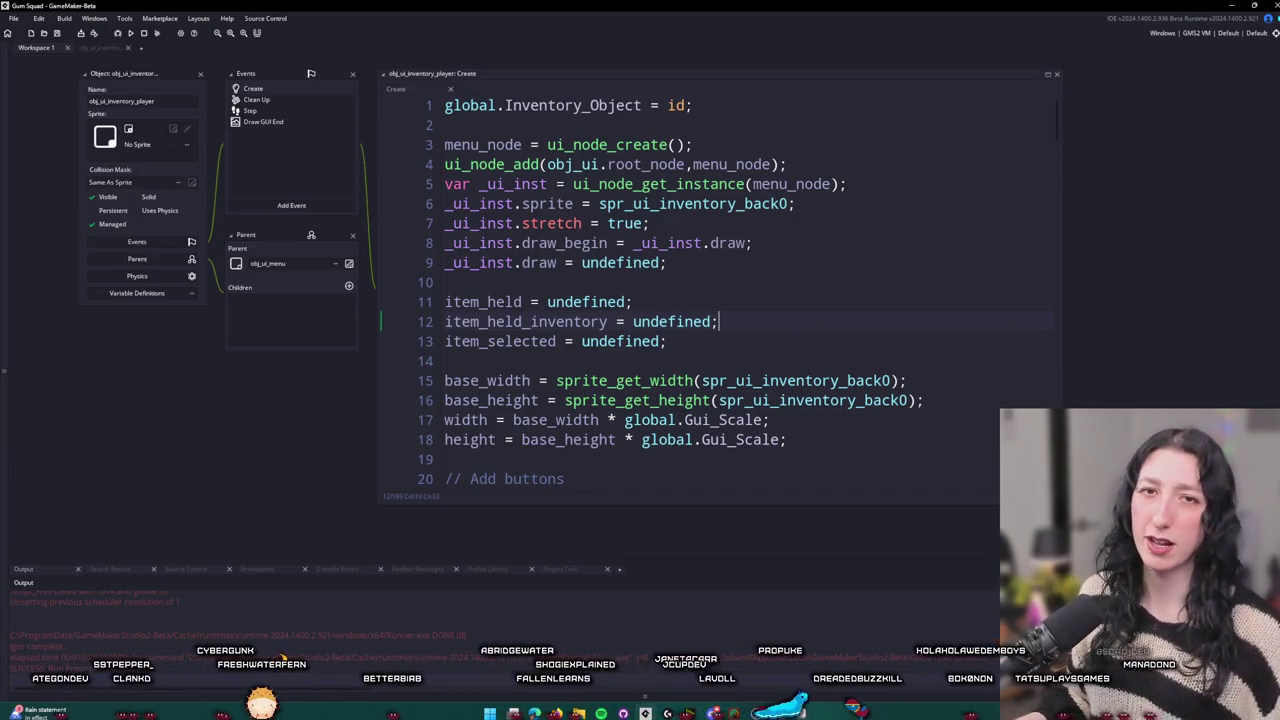
# Select the ui_define_inventory_slot_inst call (lines 49–56) in the slot loop, then bring obj_ui_inventory_shared into view
pyautogui.scroll(-13, 740, 377)
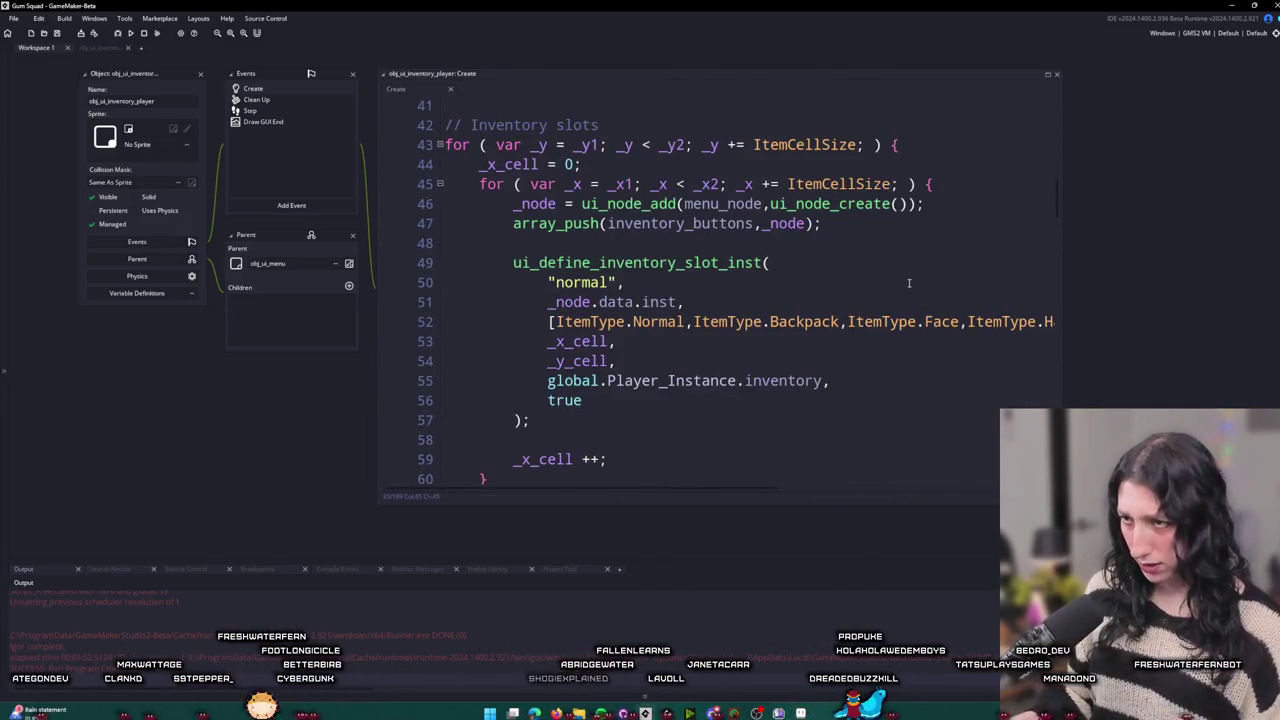
pyautogui.click(908, 281)
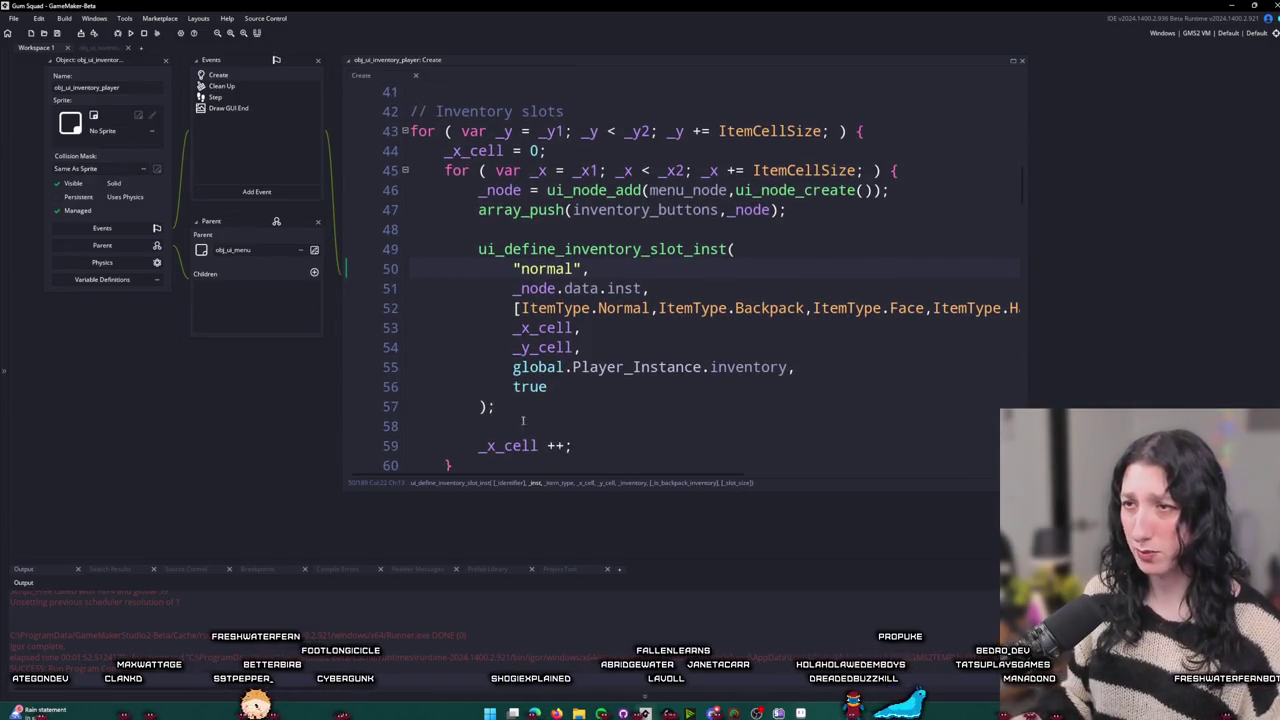
pyautogui.scroll(-1, 547, 400)
pyautogui.scroll(1, 547, 385)
pyautogui.moveTo(547, 382); pyautogui.dragTo(472, 228)
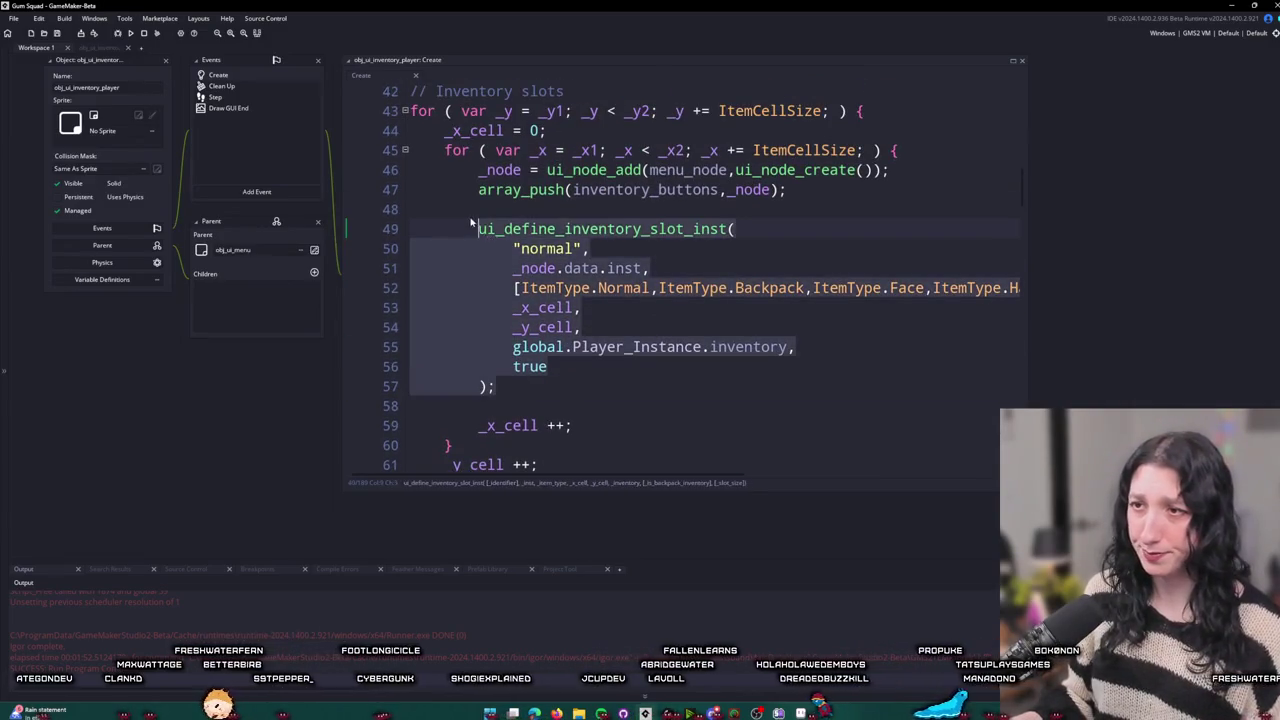
pyautogui.scroll(3, 228, 272)
pyautogui.scroll(5, 228, 272)
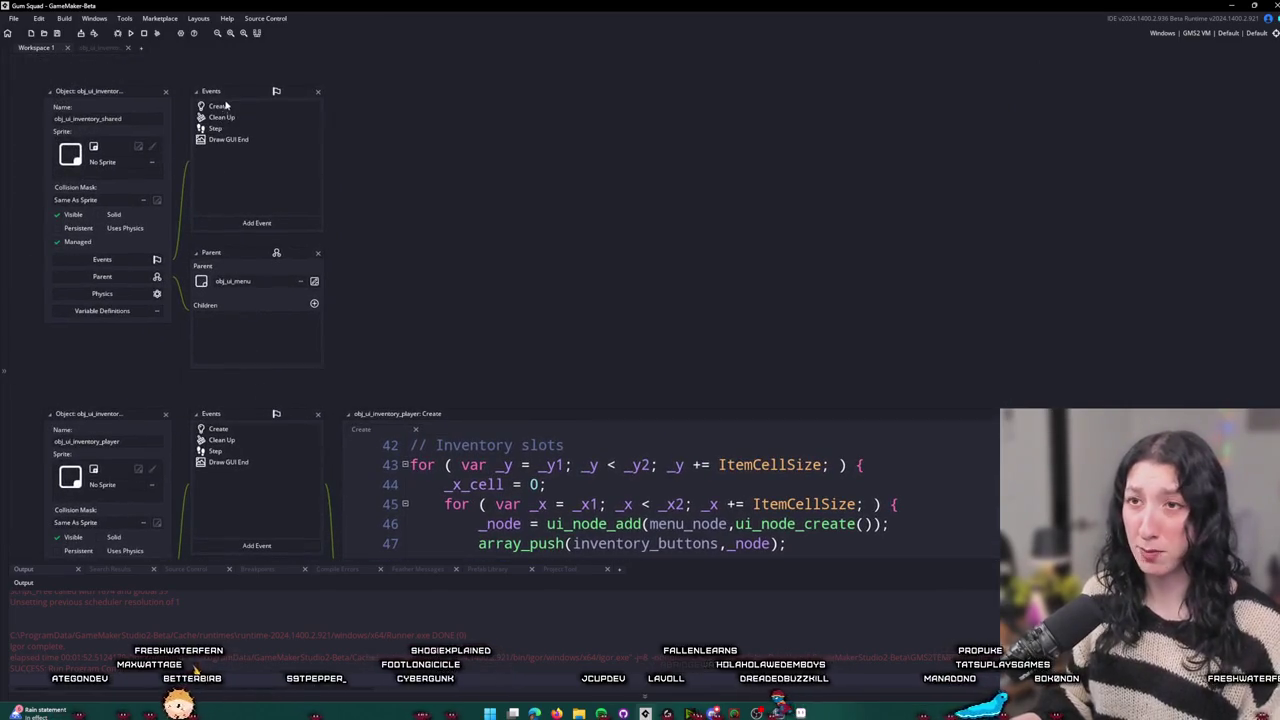